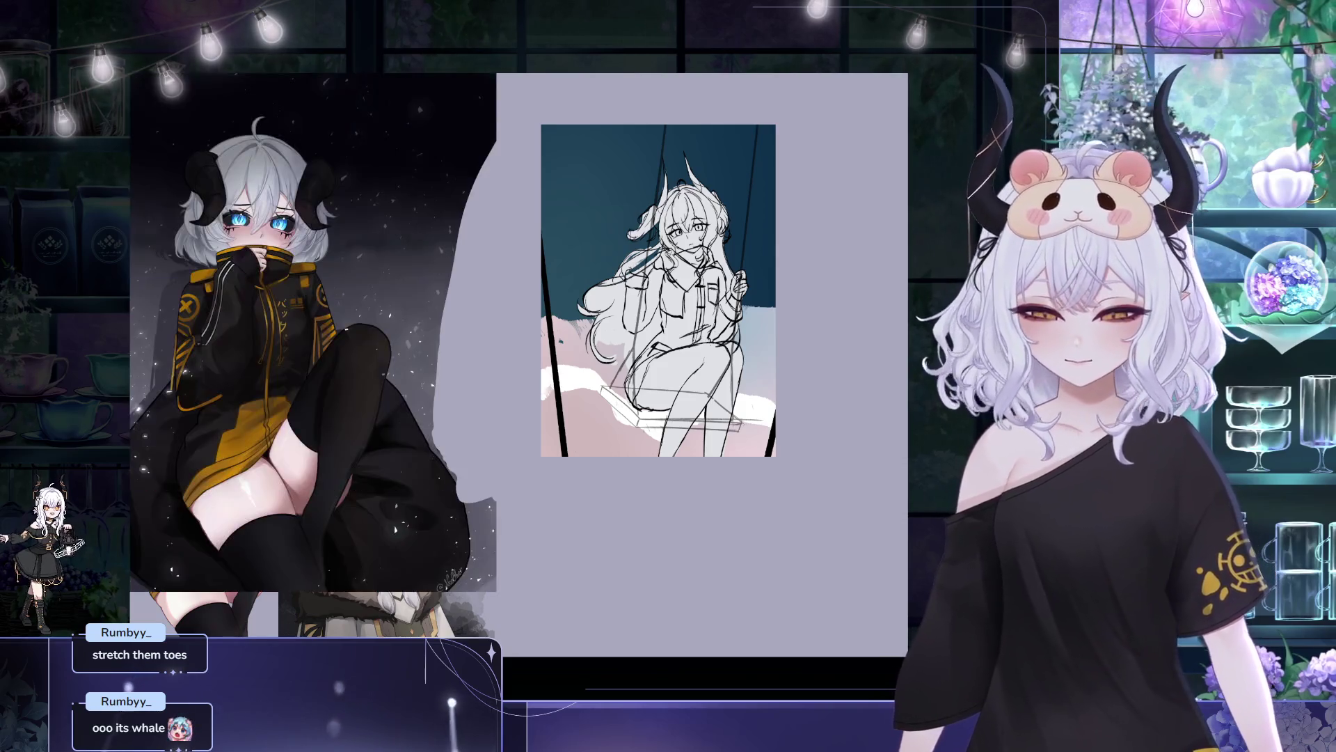
- Shrink the horned-girl artwork and move it lower on the board
left_click(390, 512)
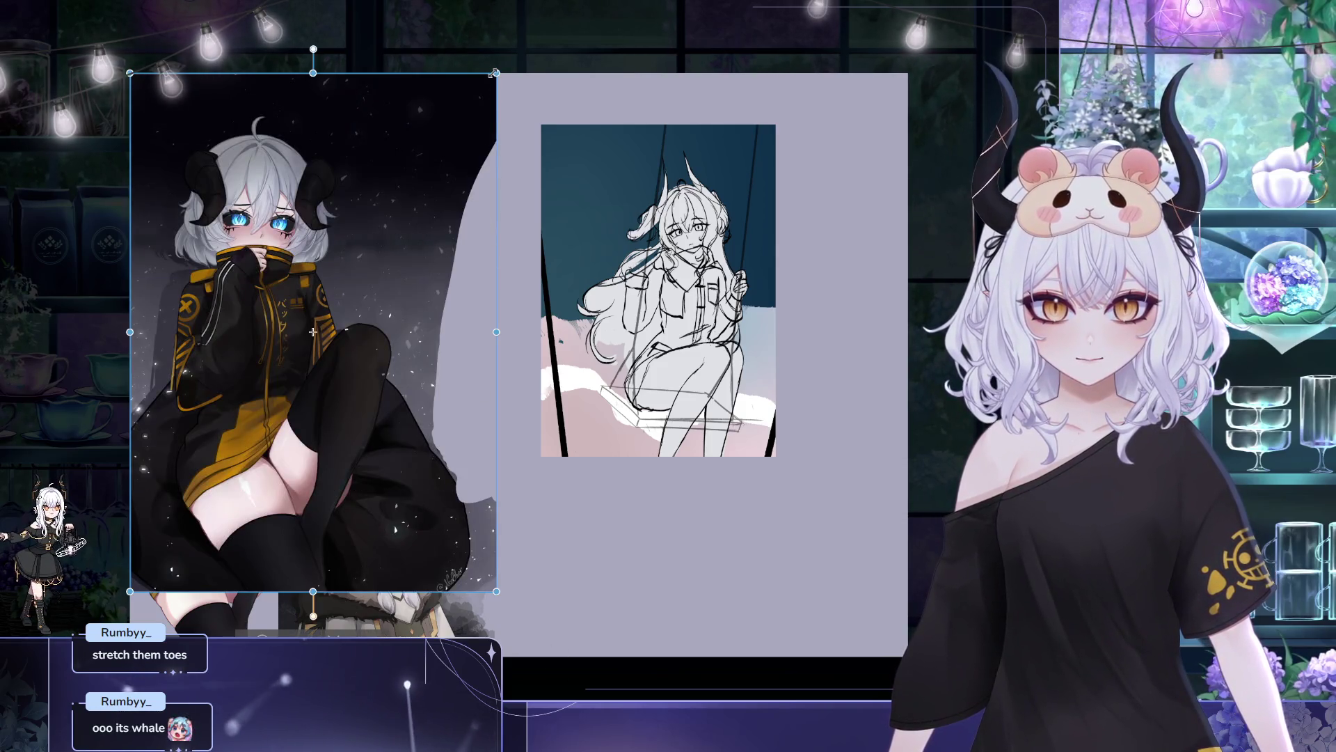
left_click_drag(495, 72, 363, 261)
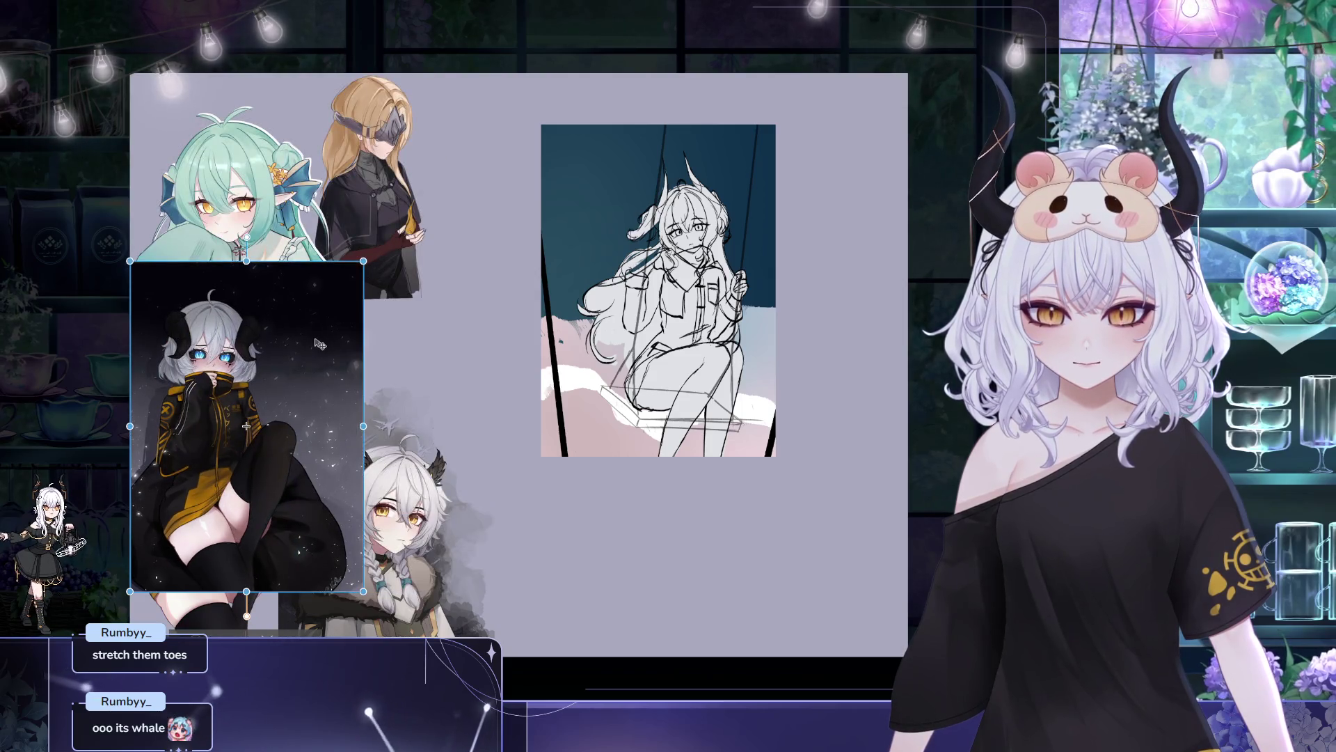
left_click_drag(320, 344, 314, 421)
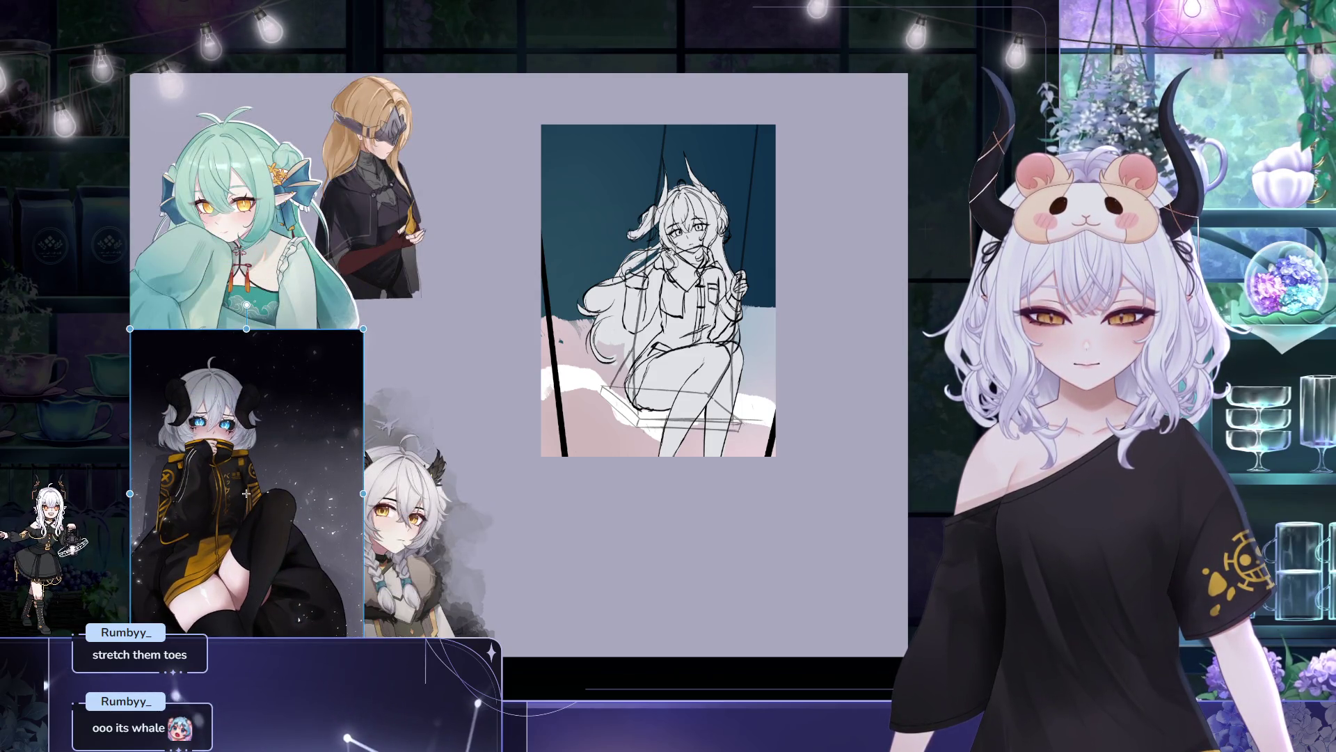
key("Escape")
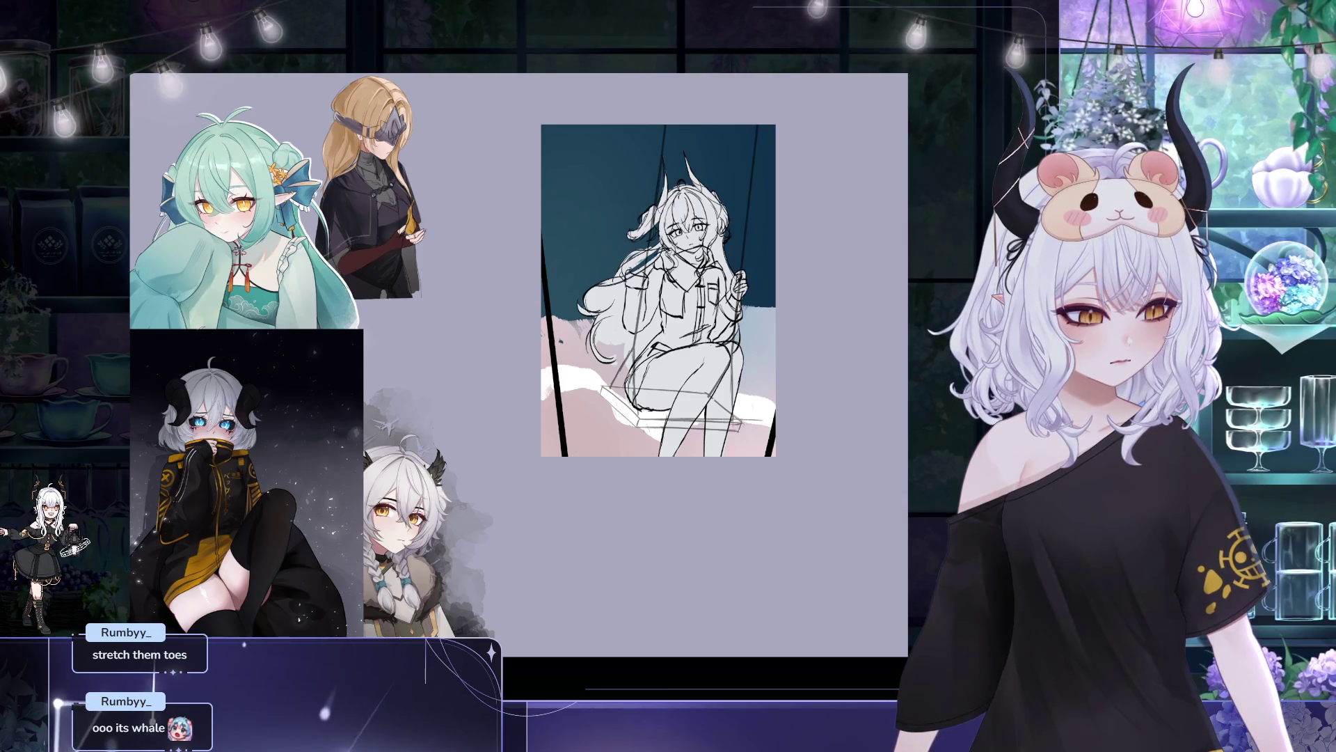
- Bring the owl-girl artwork in front of the others and nudge it slightly right
left_click(522, 555)
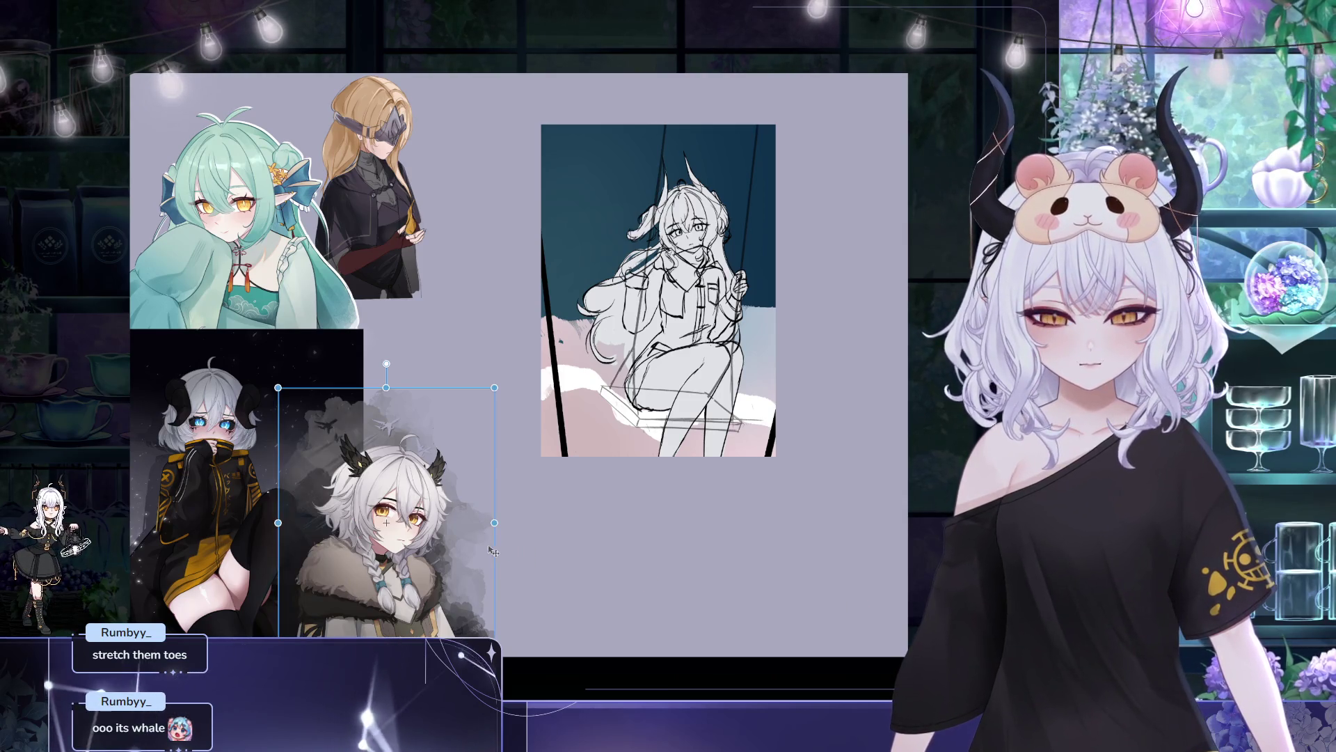
left_click_drag(455, 577, 470, 577)
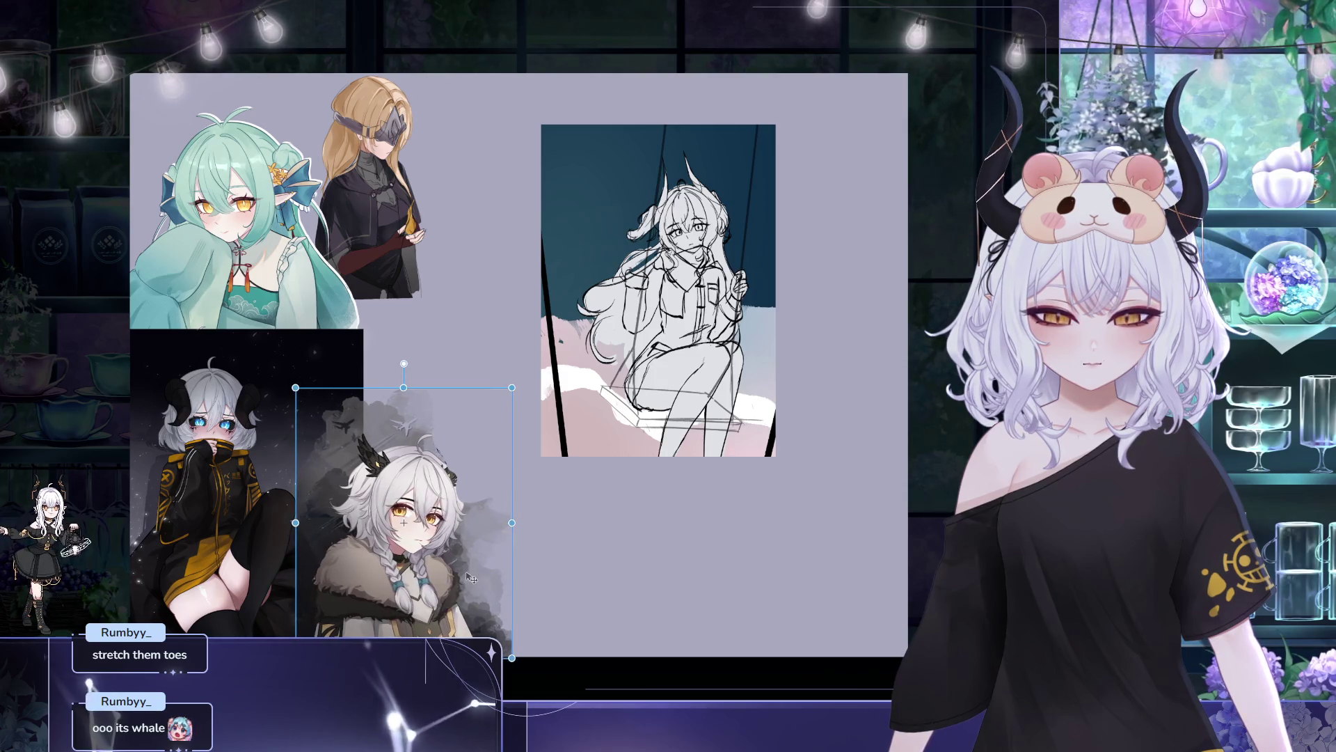
left_click(527, 555)
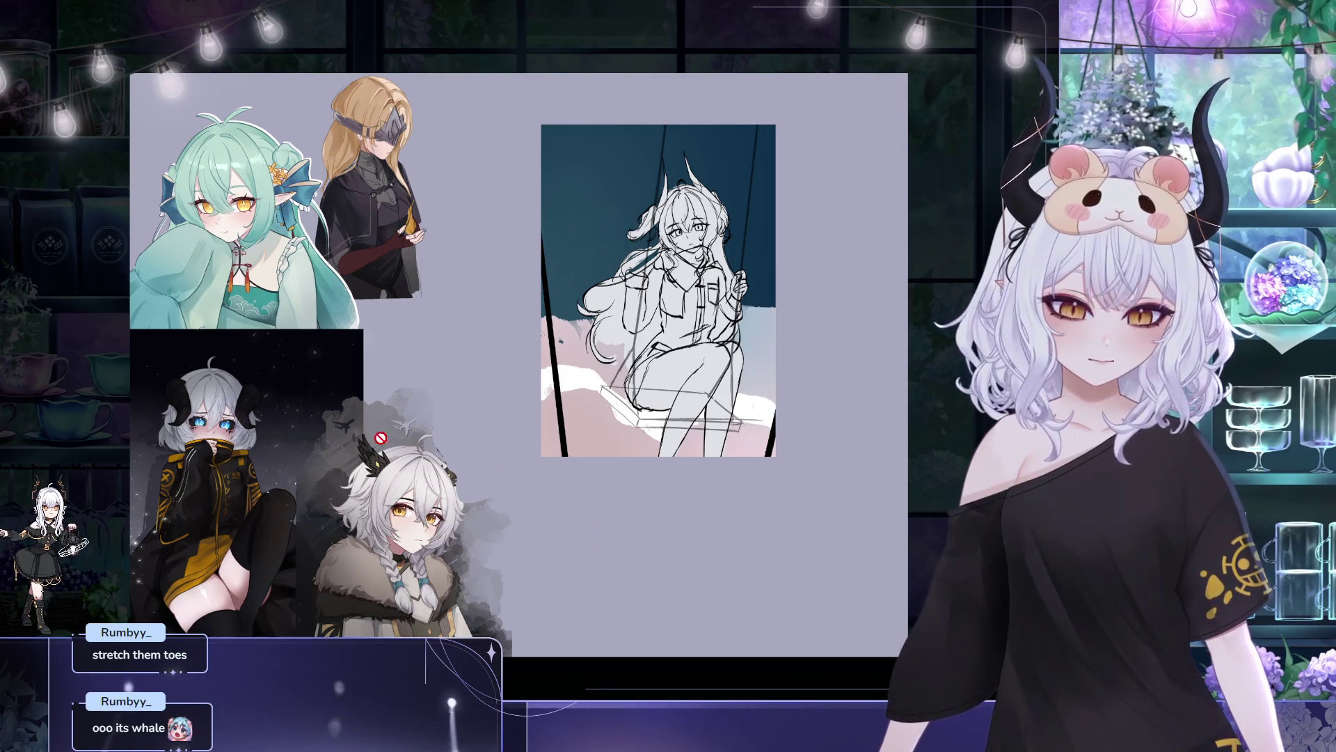
scroll(408, 453, "up", 2)
left_click_drag(408, 453, 516, 483)
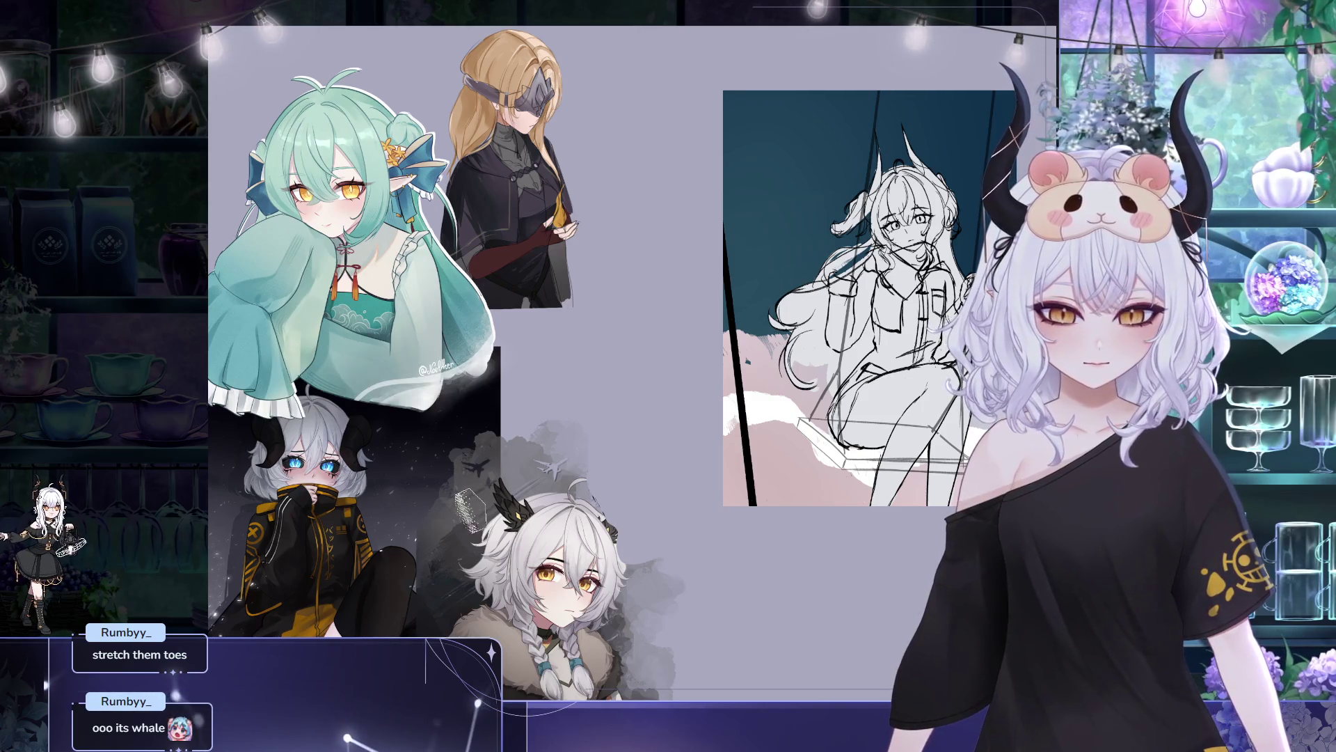
scroll(474, 518, "down", 2)
left_click_drag(474, 518, 422, 559)
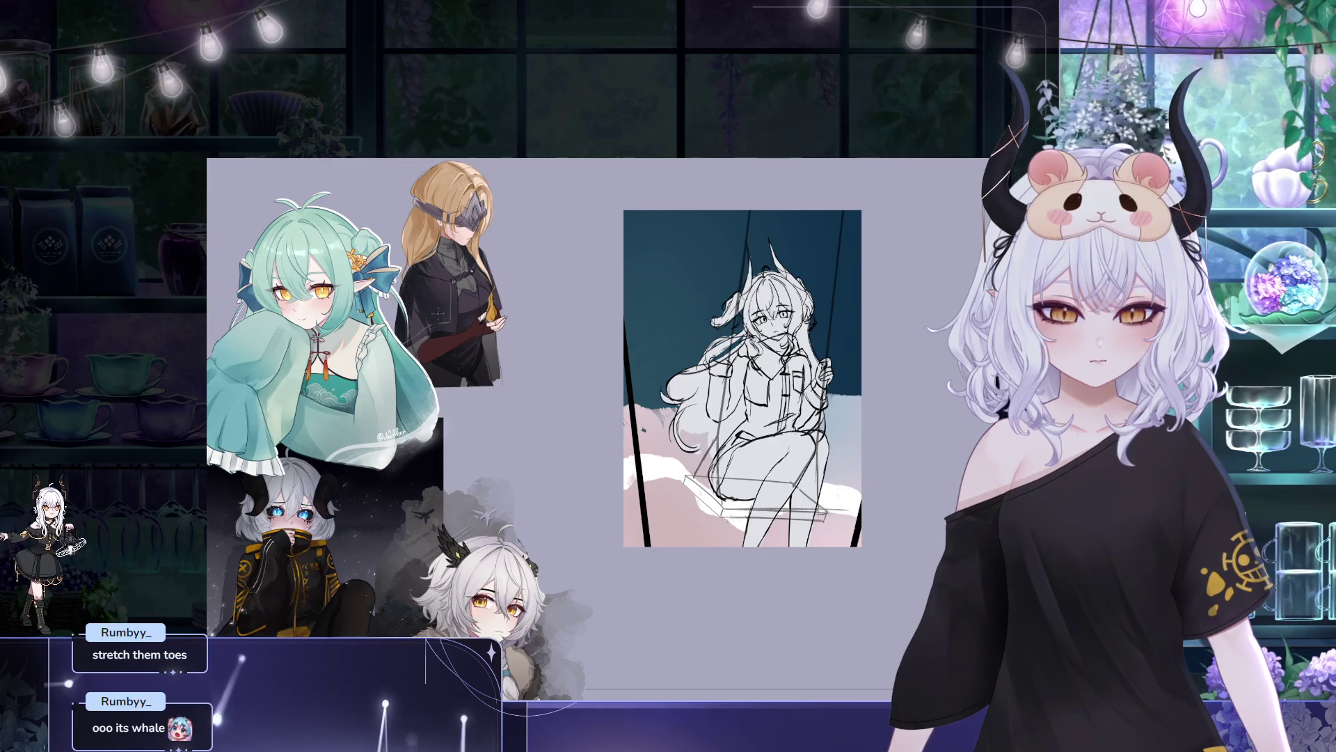
left_click_drag(388, 371, 394, 325)
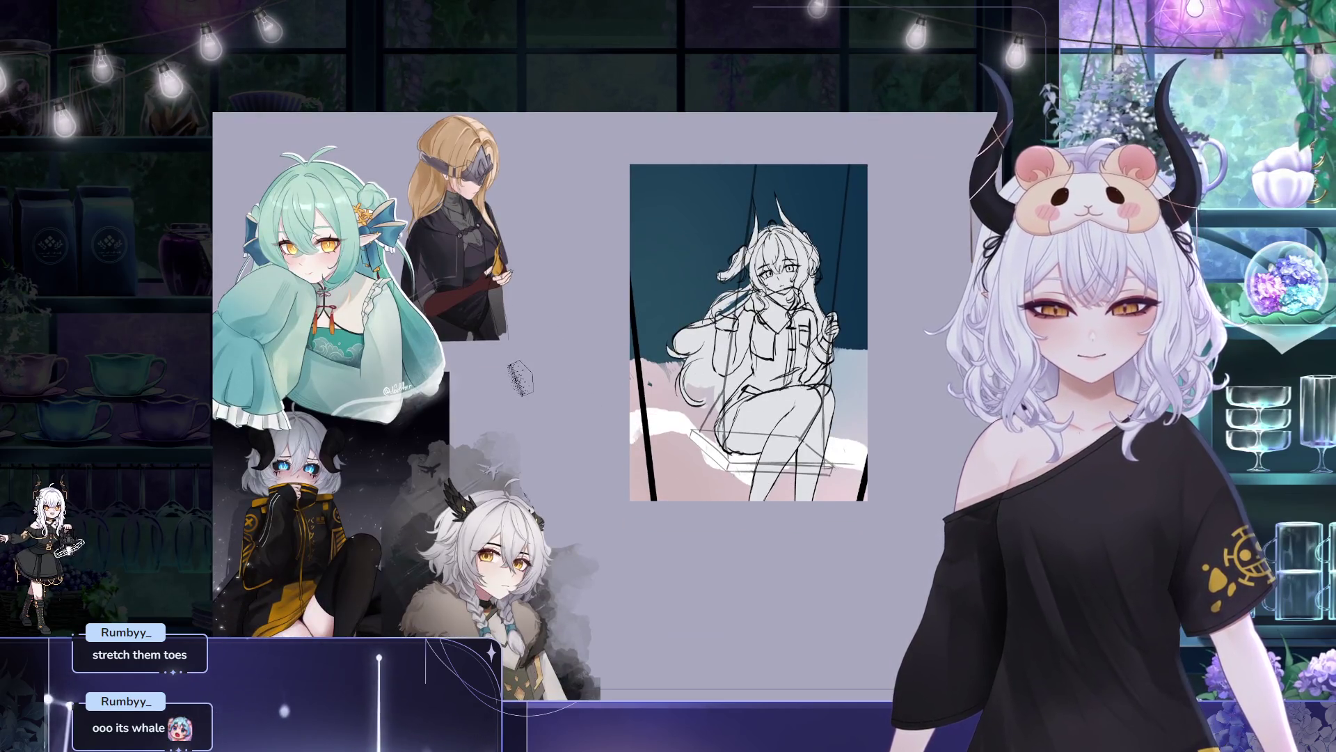
scroll(508, 432, "up", 2)
scroll(502, 461, "down", 3)
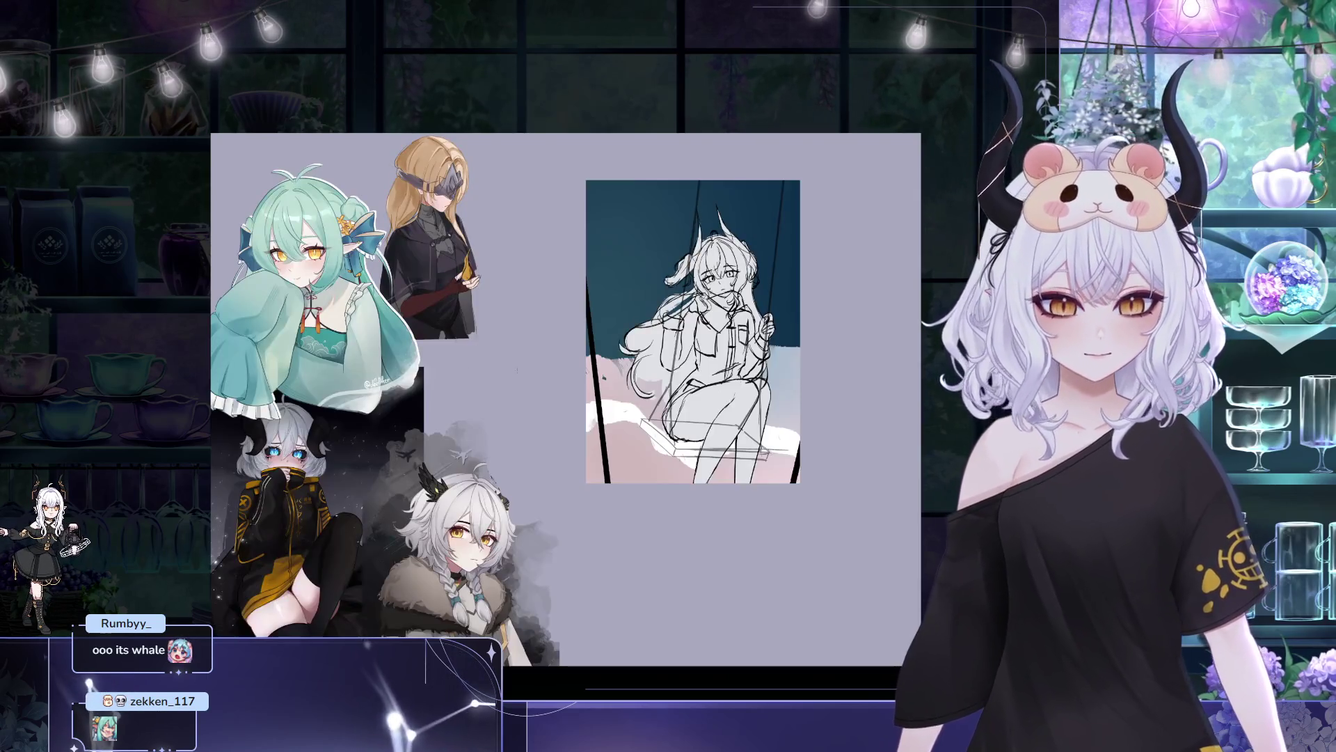
- Paste the snowy white-haired portrait, shrink it and place it below the swing sketch
key("ctrl+v")
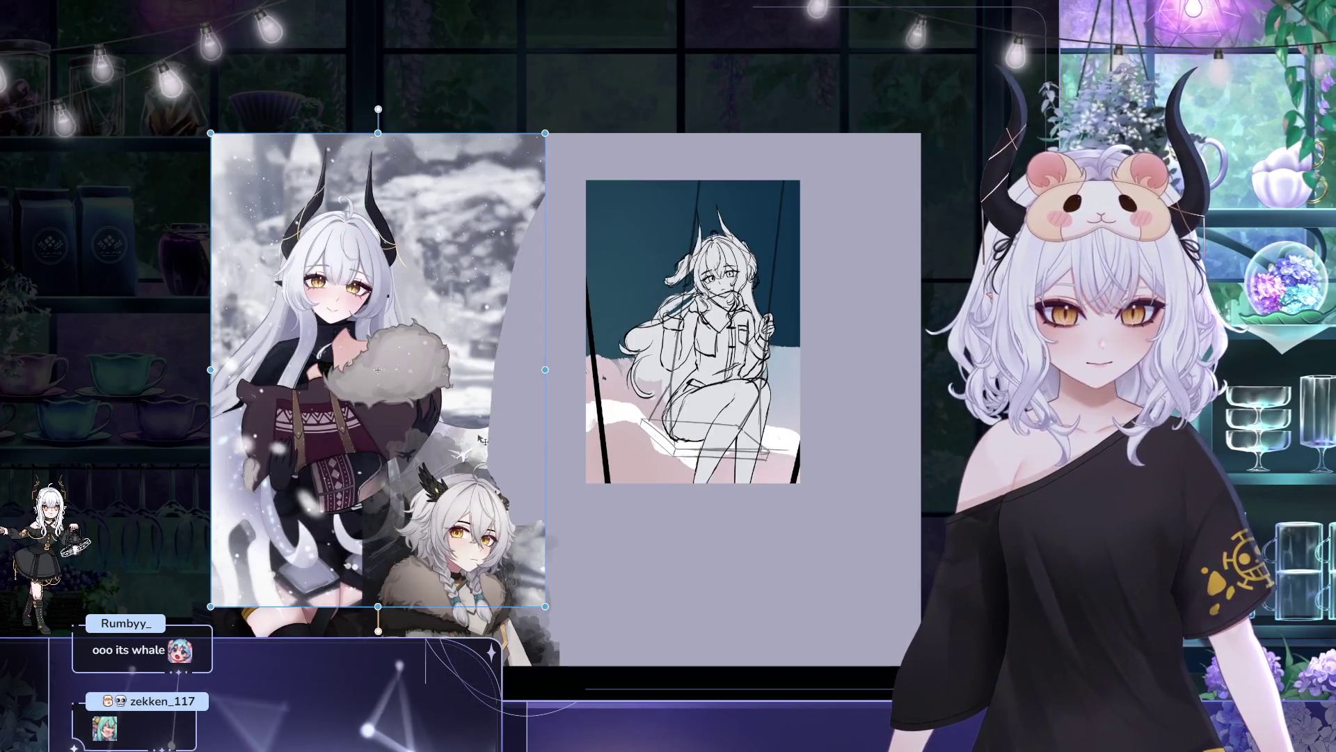
left_click_drag(210, 133, 312, 277)
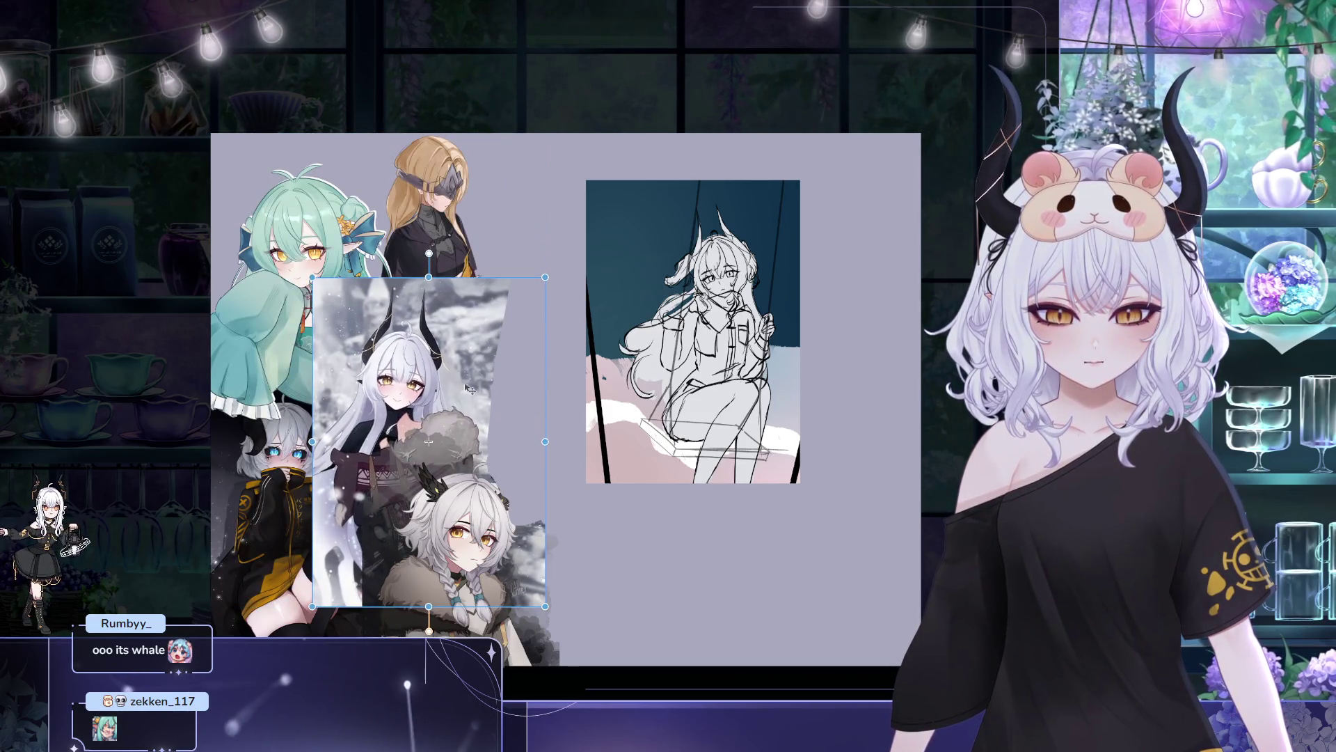
mouse_move(467, 388)
left_mouse_down()
mouse_move(668, 460)
mouse_move(684, 499)
left_mouse_up()
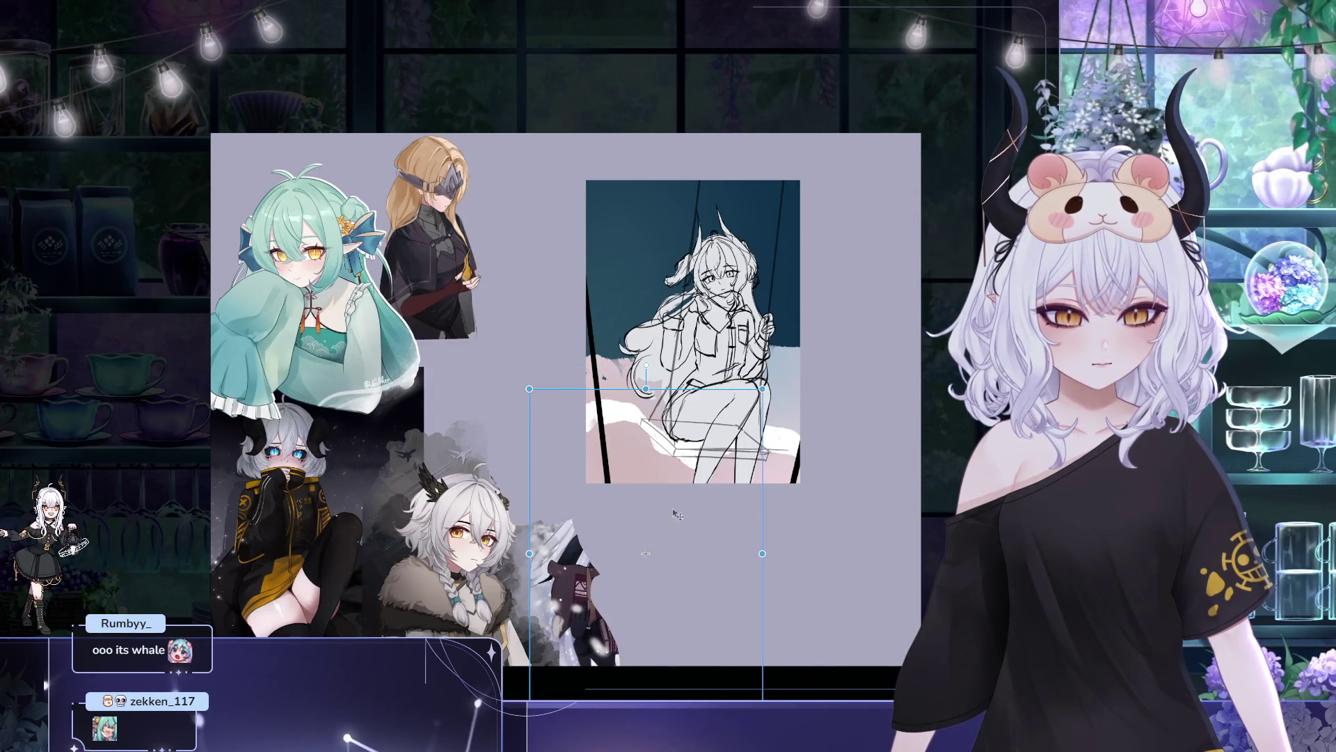
key("Return")
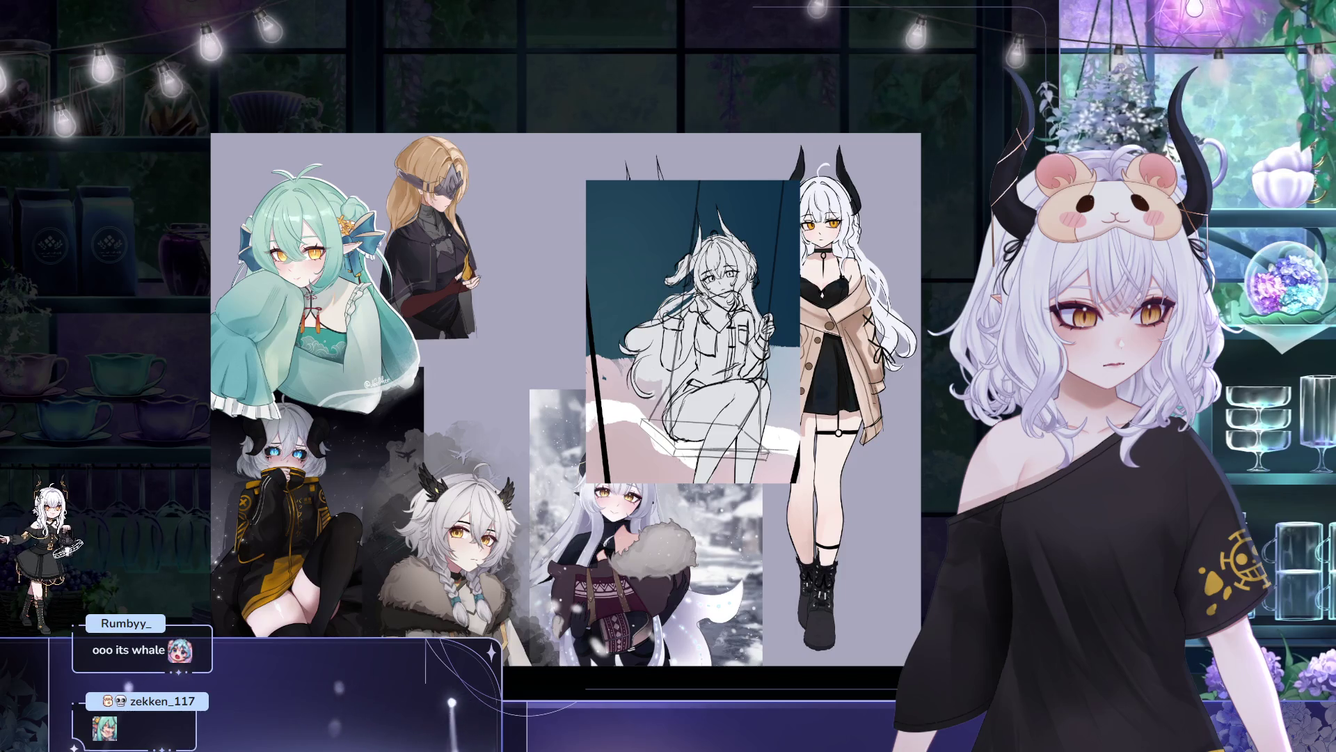
left_click(703, 606)
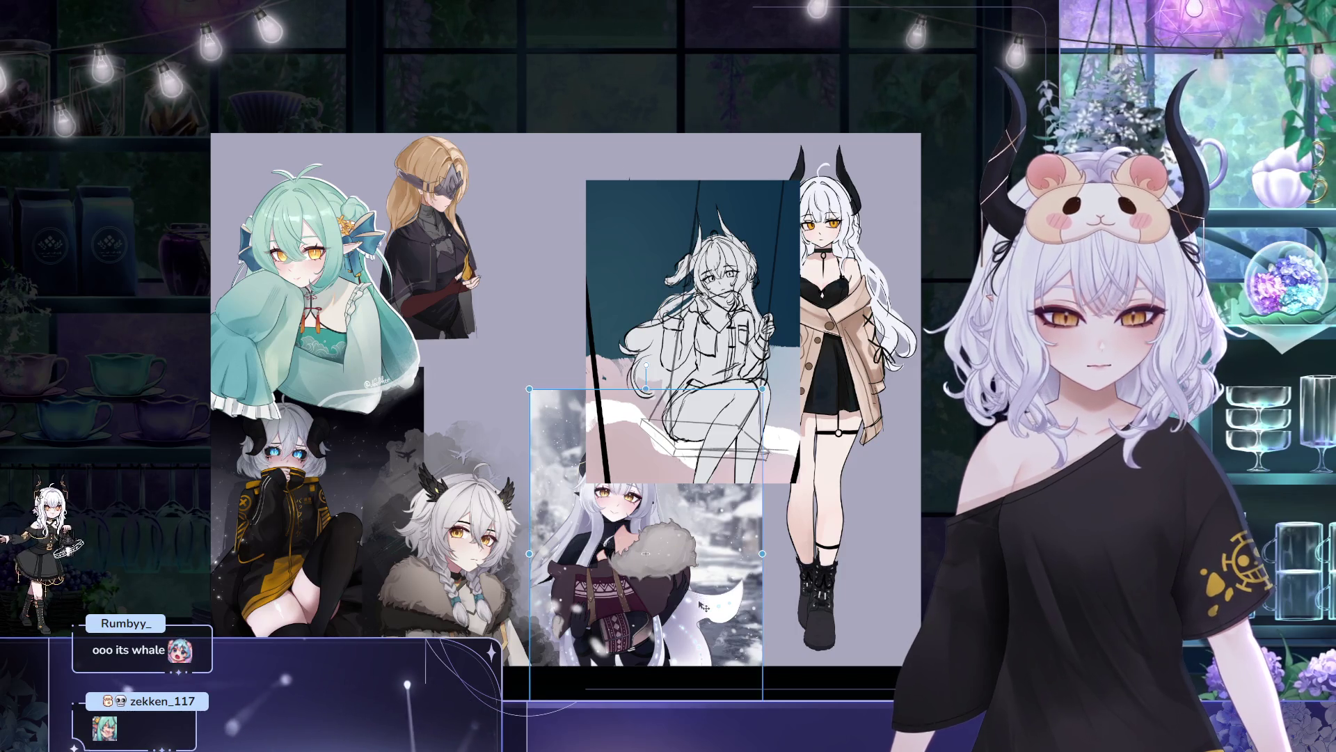
left_click_drag(702, 606, 664, 551)
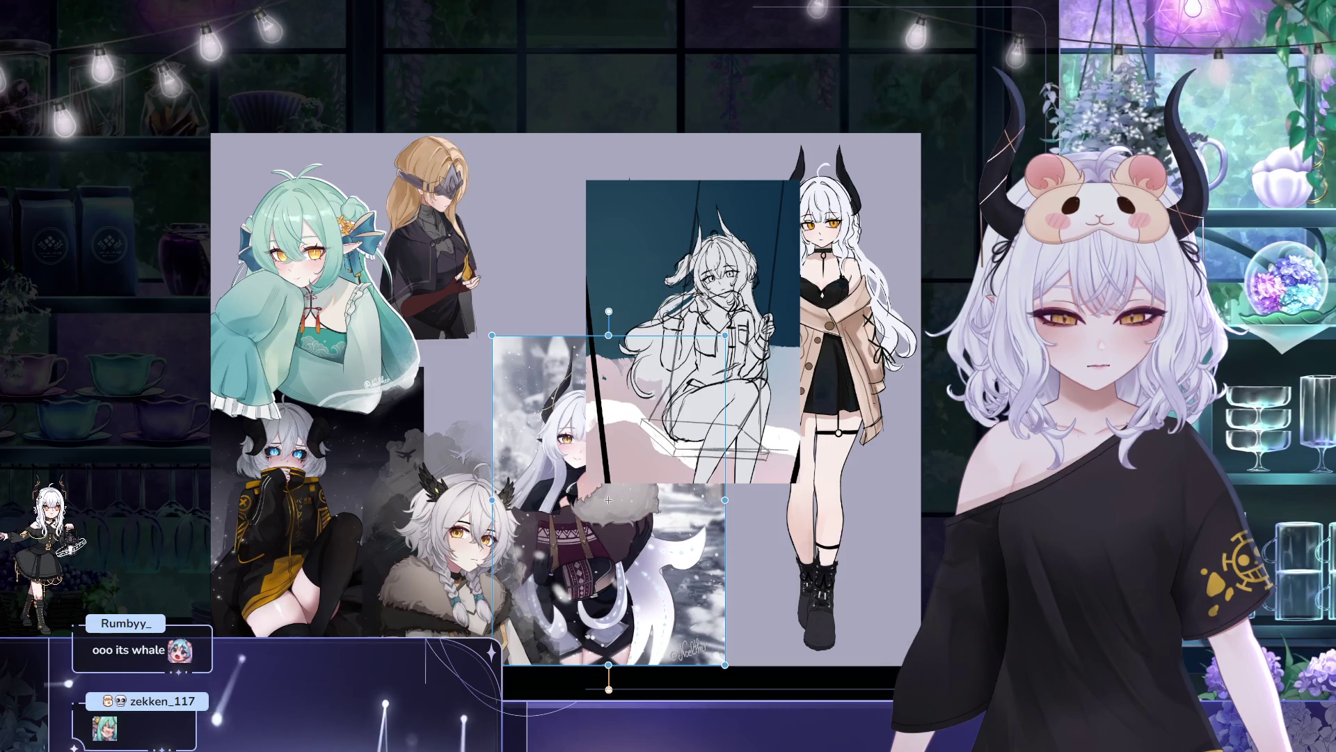
left_click_drag(653, 582, 546, 628)
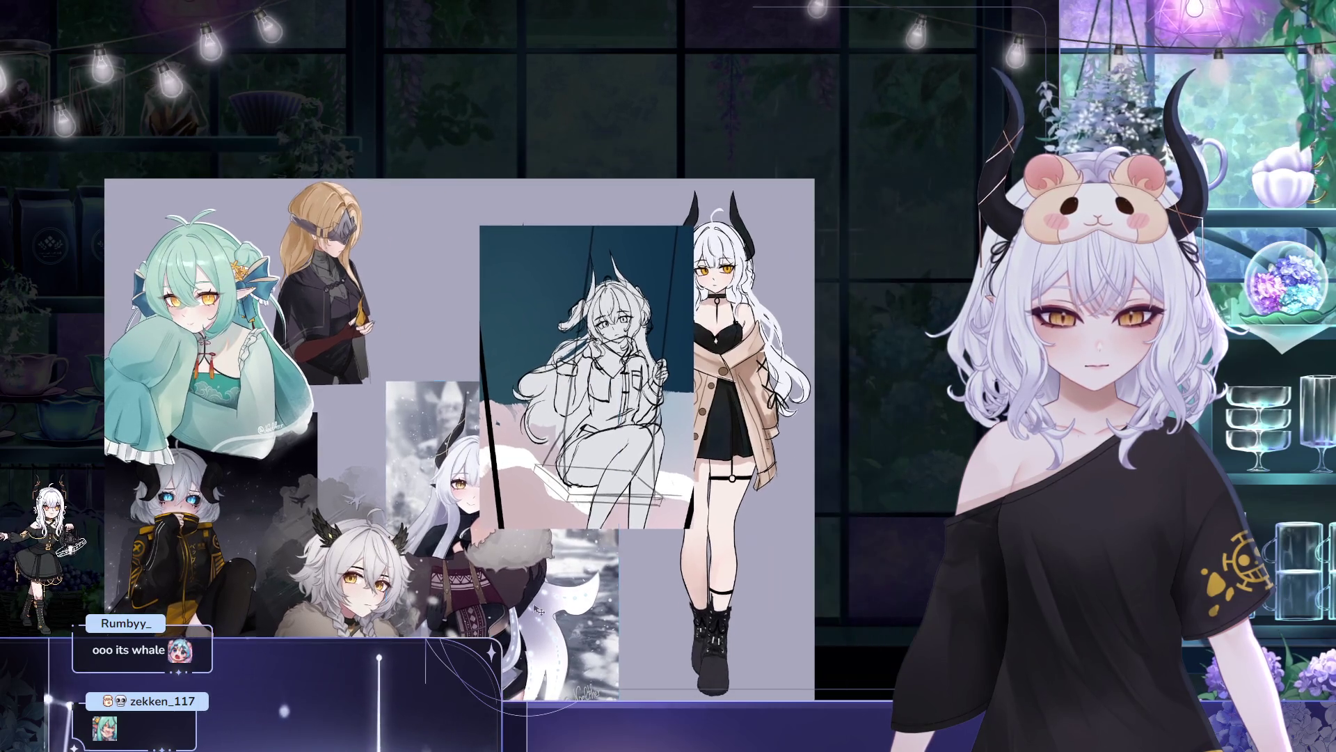
key("Right")
key("Right")
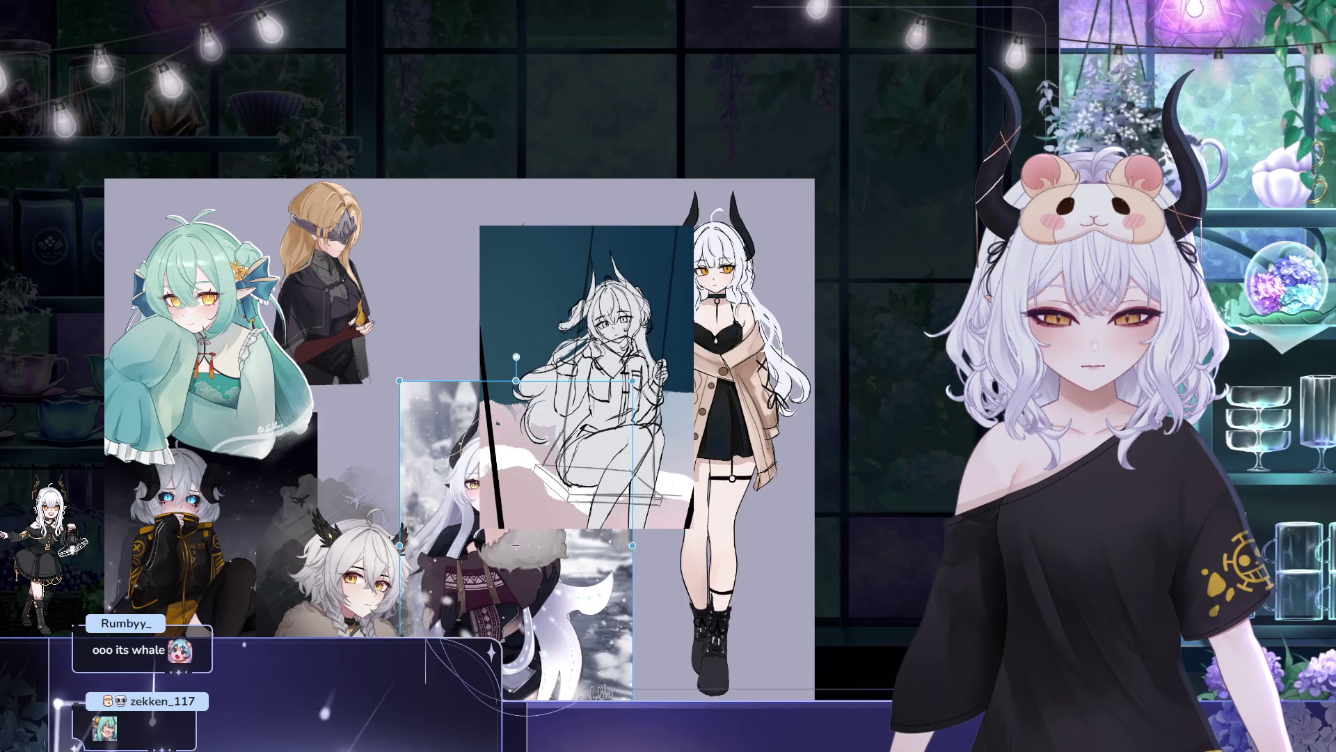
key("Return")
left_click_drag(514, 546, 528, 545)
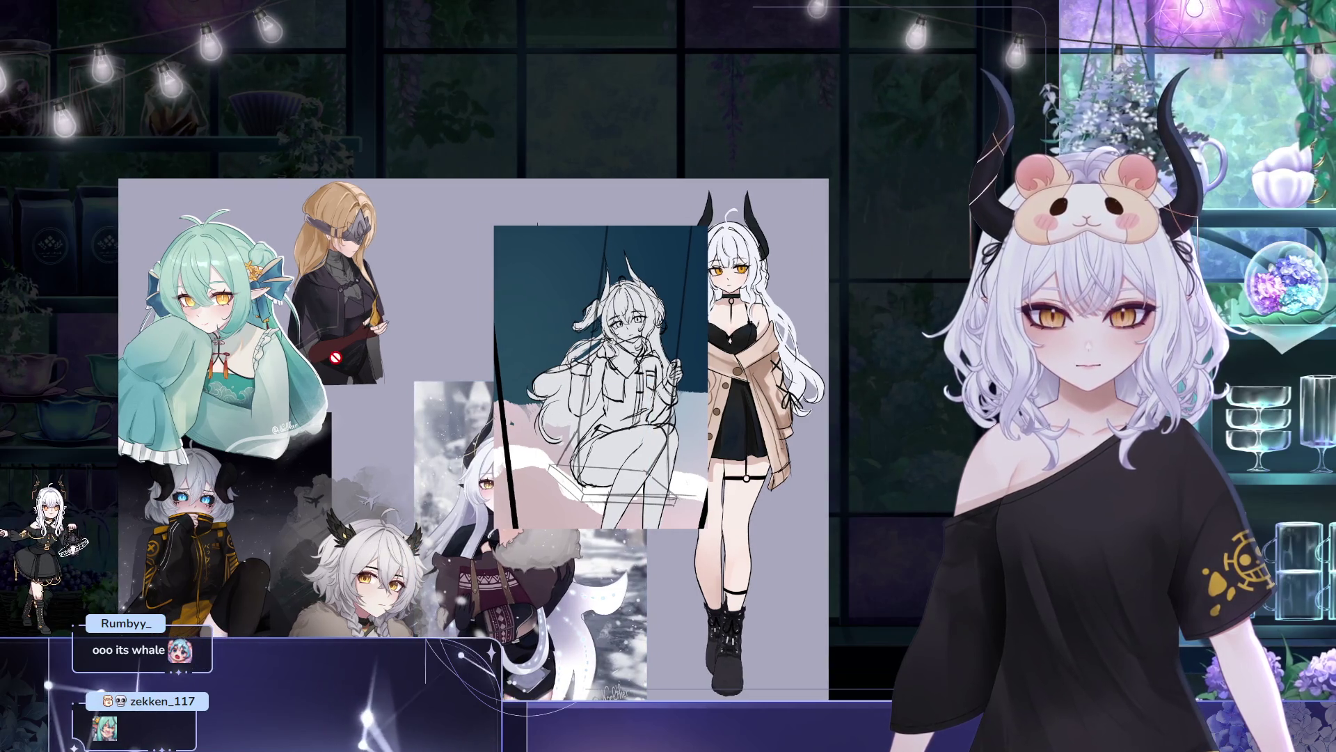
left_click(396, 611)
mouse_move(415, 638)
left_mouse_down()
mouse_move(416, 339)
mouse_move(435, 324)
mouse_move(365, 360)
left_mouse_up()
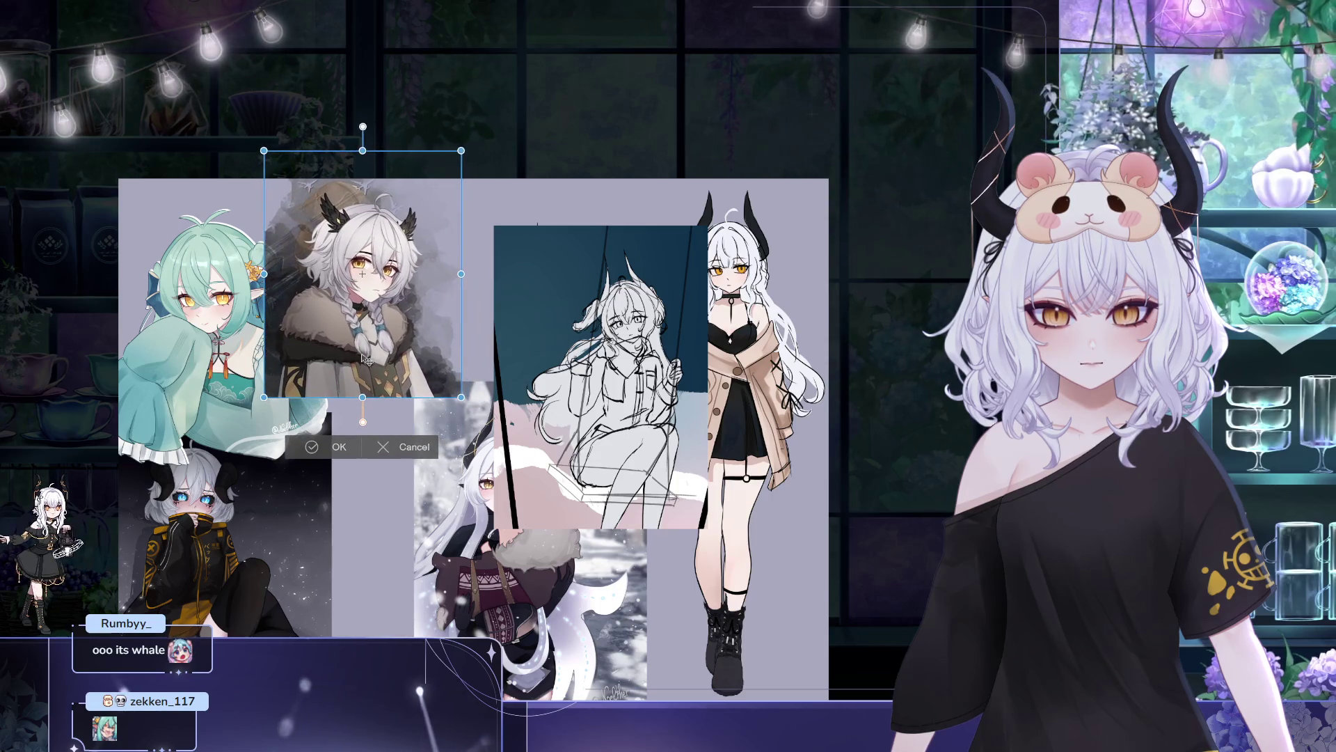
left_click(324, 446)
key("ctrl+t")
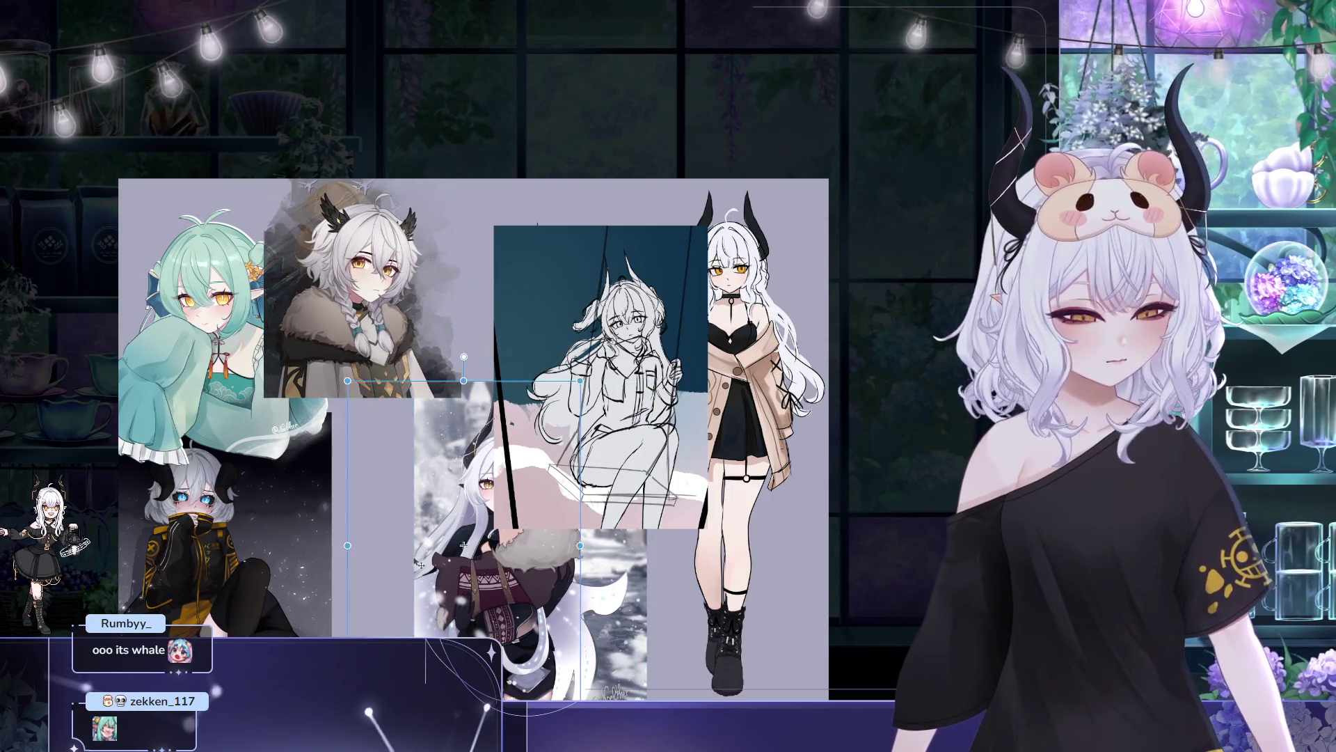
left_click_drag(420, 563, 372, 557)
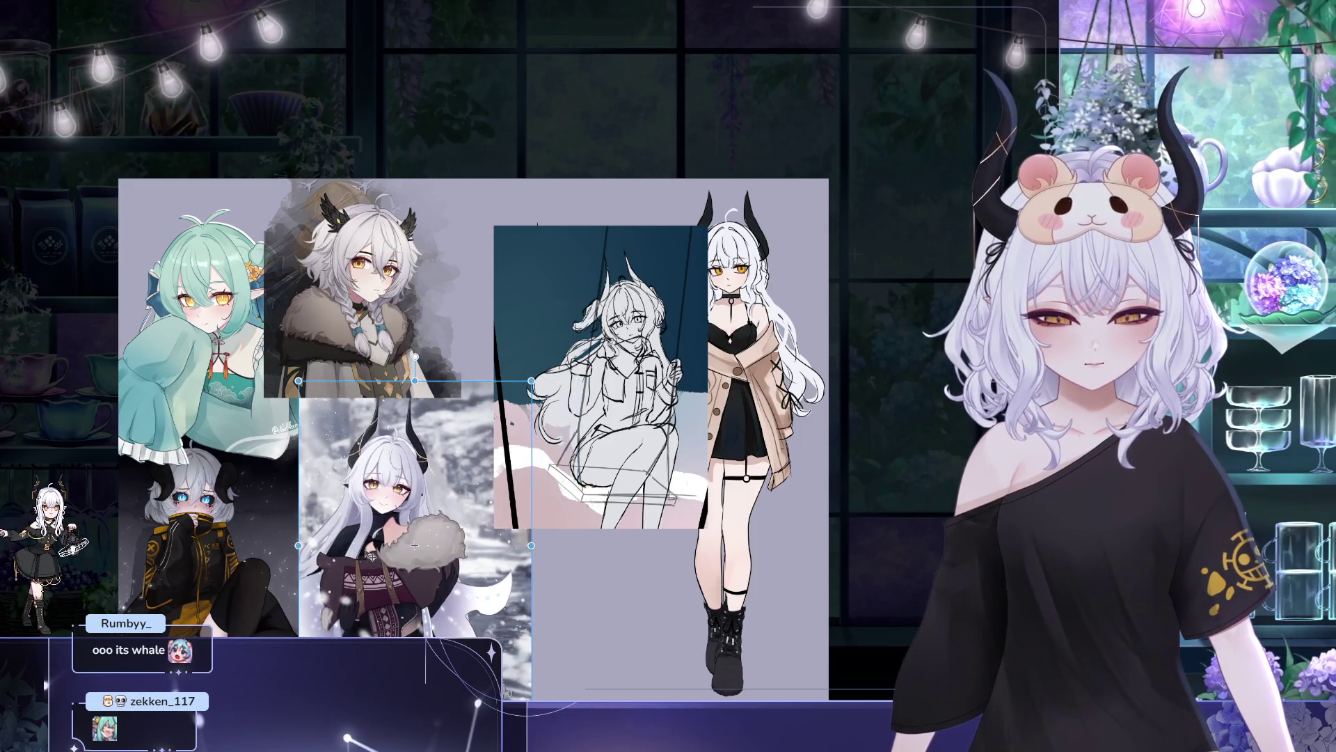
left_click_drag(531, 380, 510, 397)
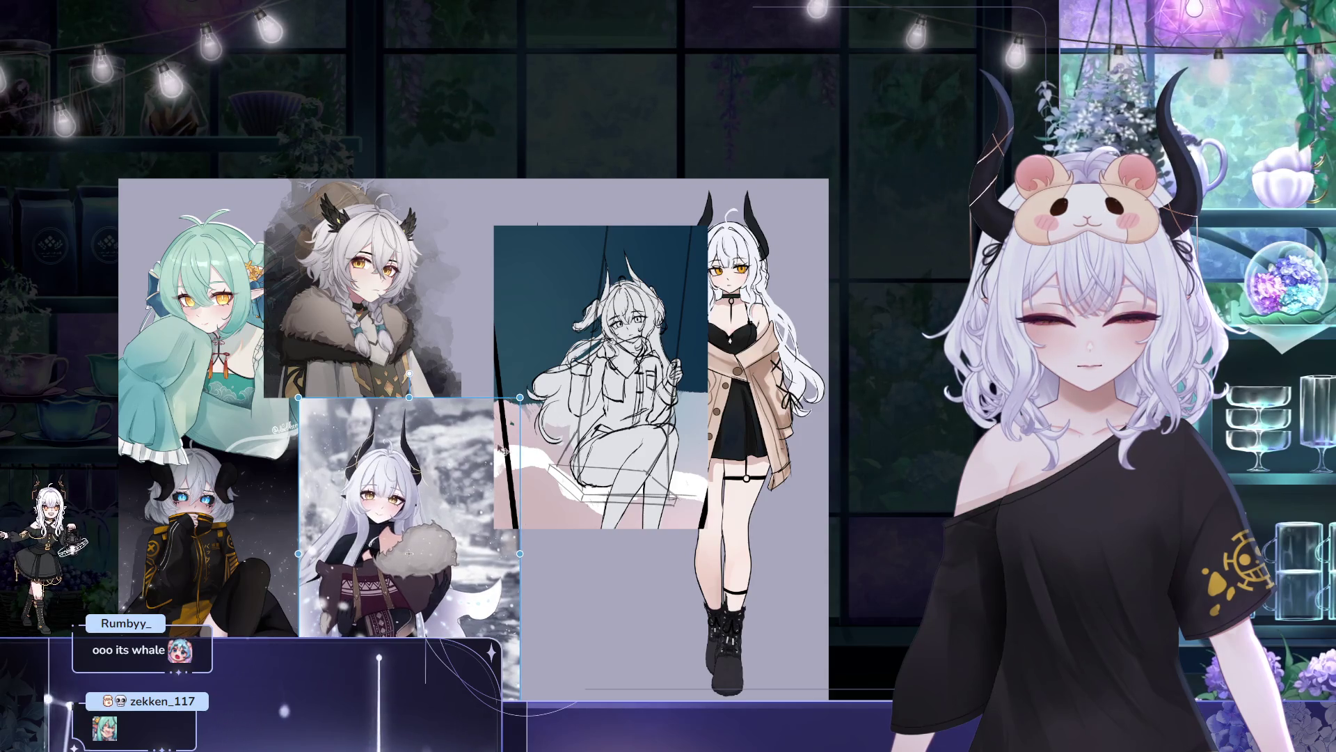
left_click_drag(409, 553, 390, 555)
key("Return")
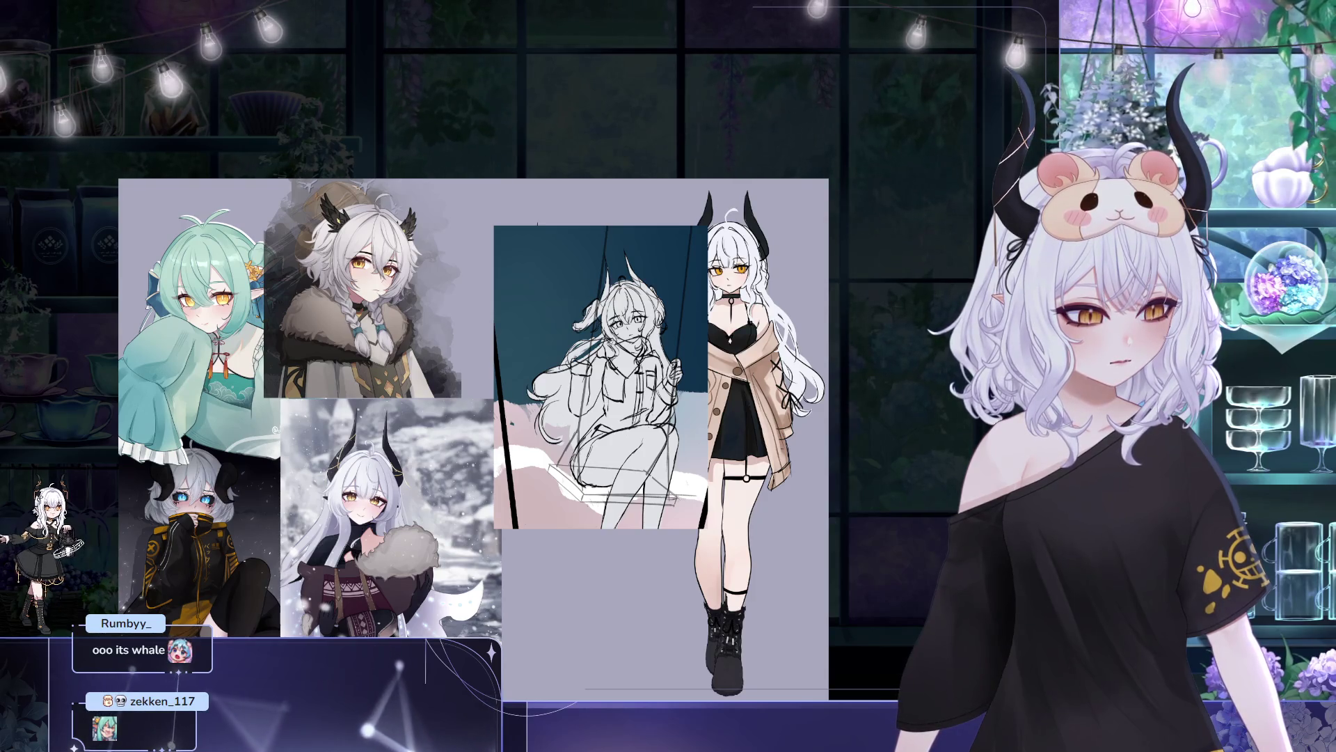
key("ctrl+bracketright")
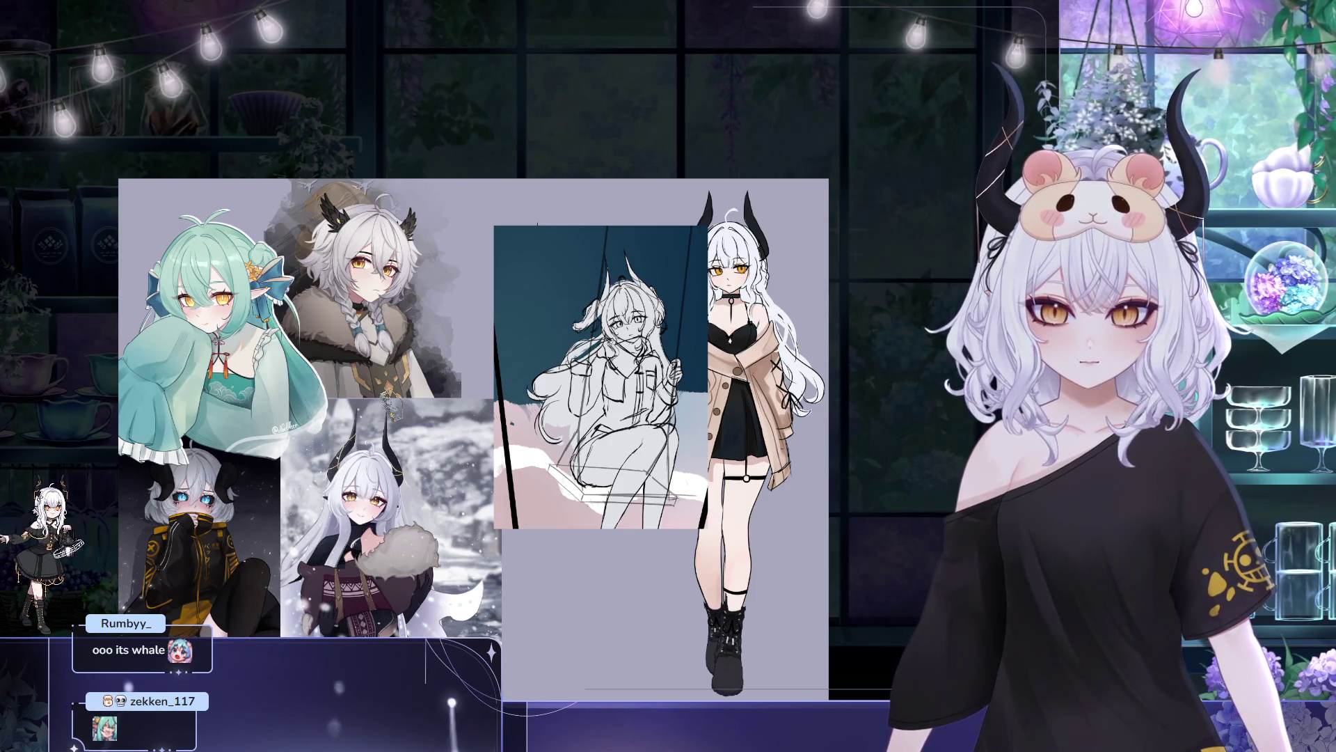
scroll(316, 449, "down", 2)
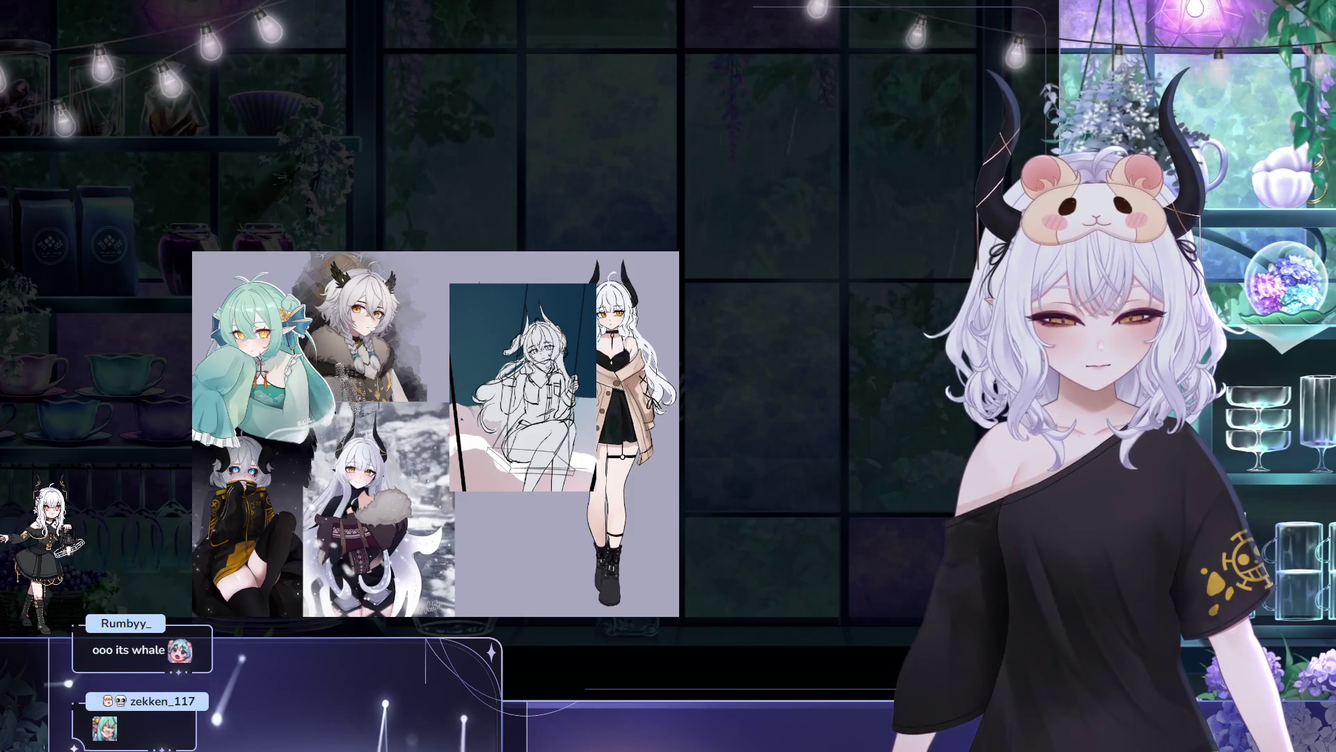
- Erase the top-left corner of the snowy character artwork to reveal the dark-clad figure
mouse_move(334, 406)
left_mouse_down()
mouse_move(326, 420)
mouse_move(377, 391)
left_mouse_up()
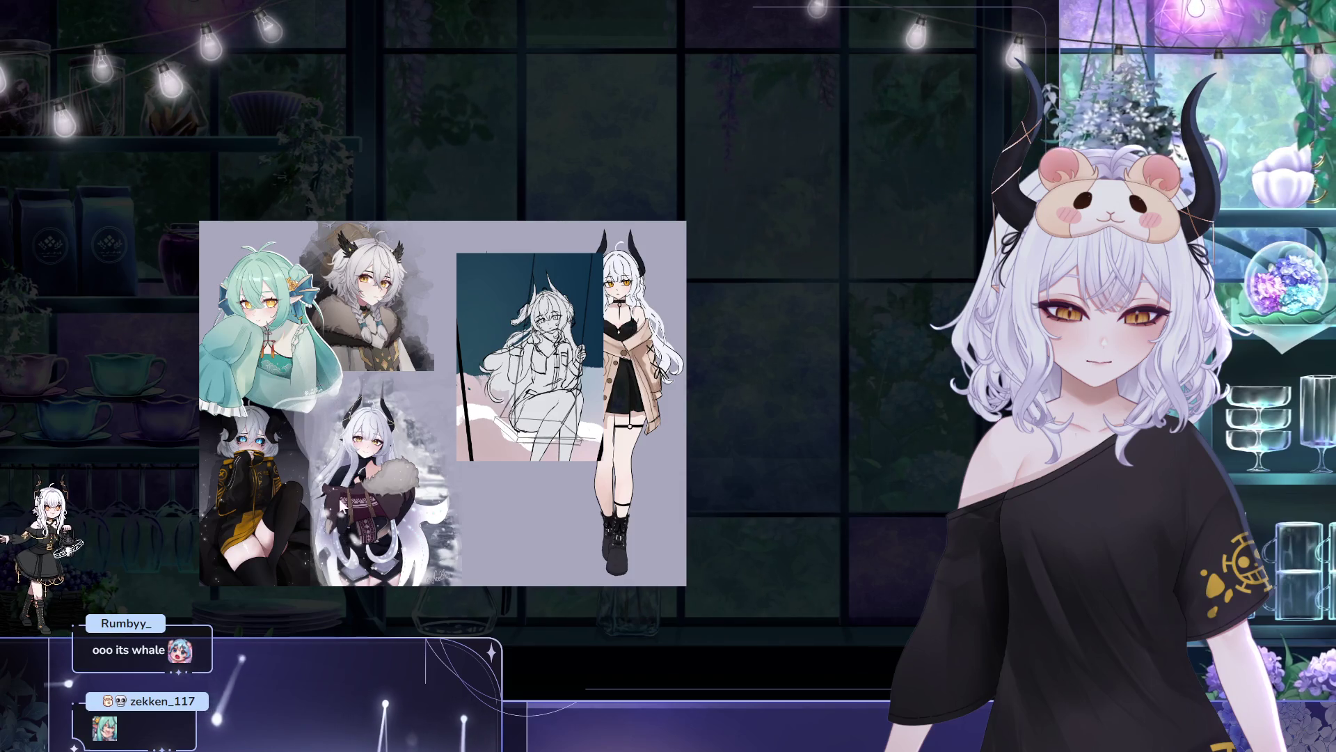
key("ctrl+t")
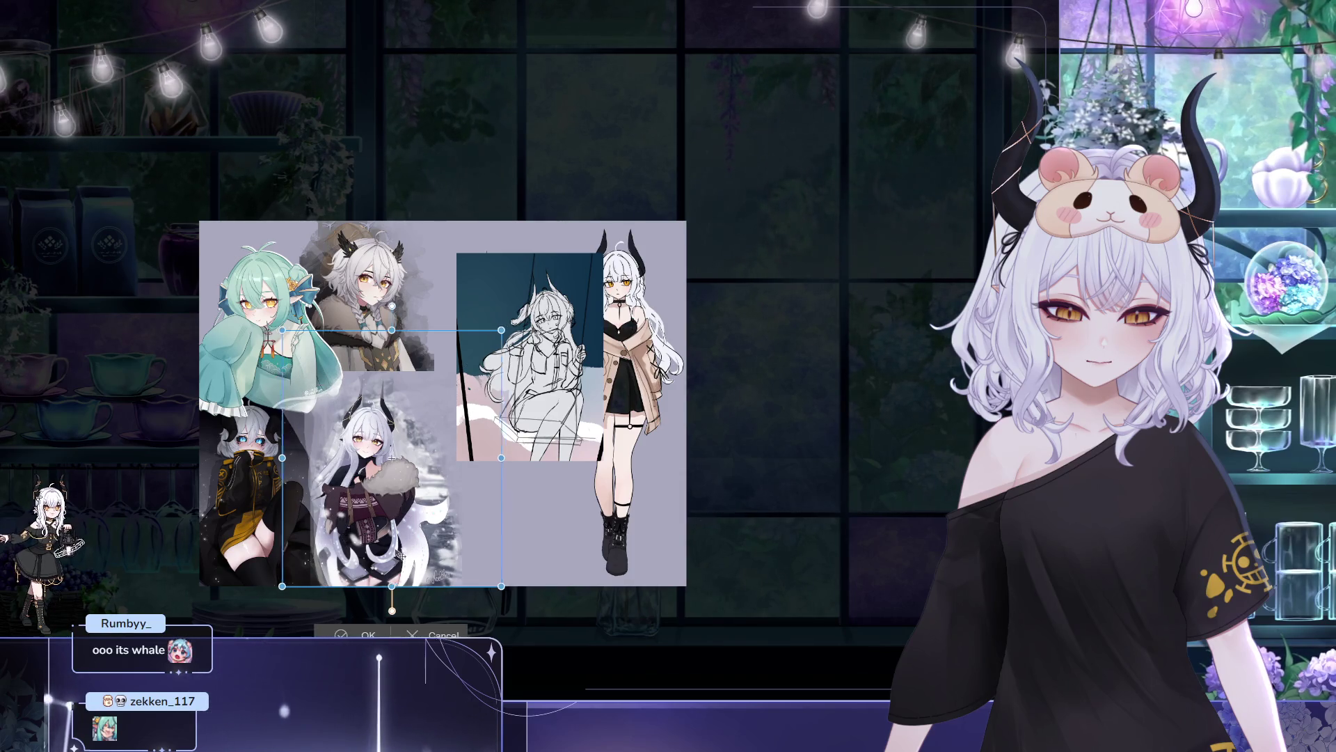
- Move the snowy artwork left so it overlaps the dark-clad character more
left_click_drag(423, 533, 385, 552)
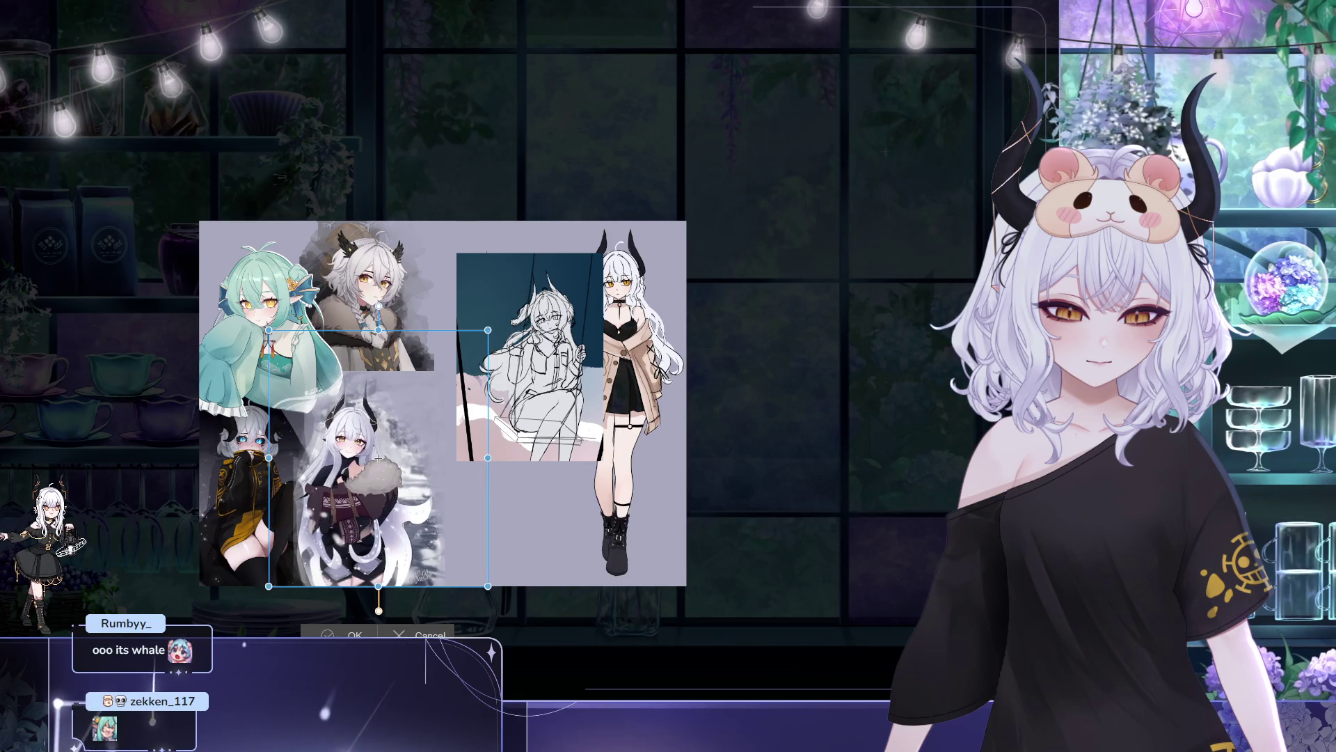
key("Return")
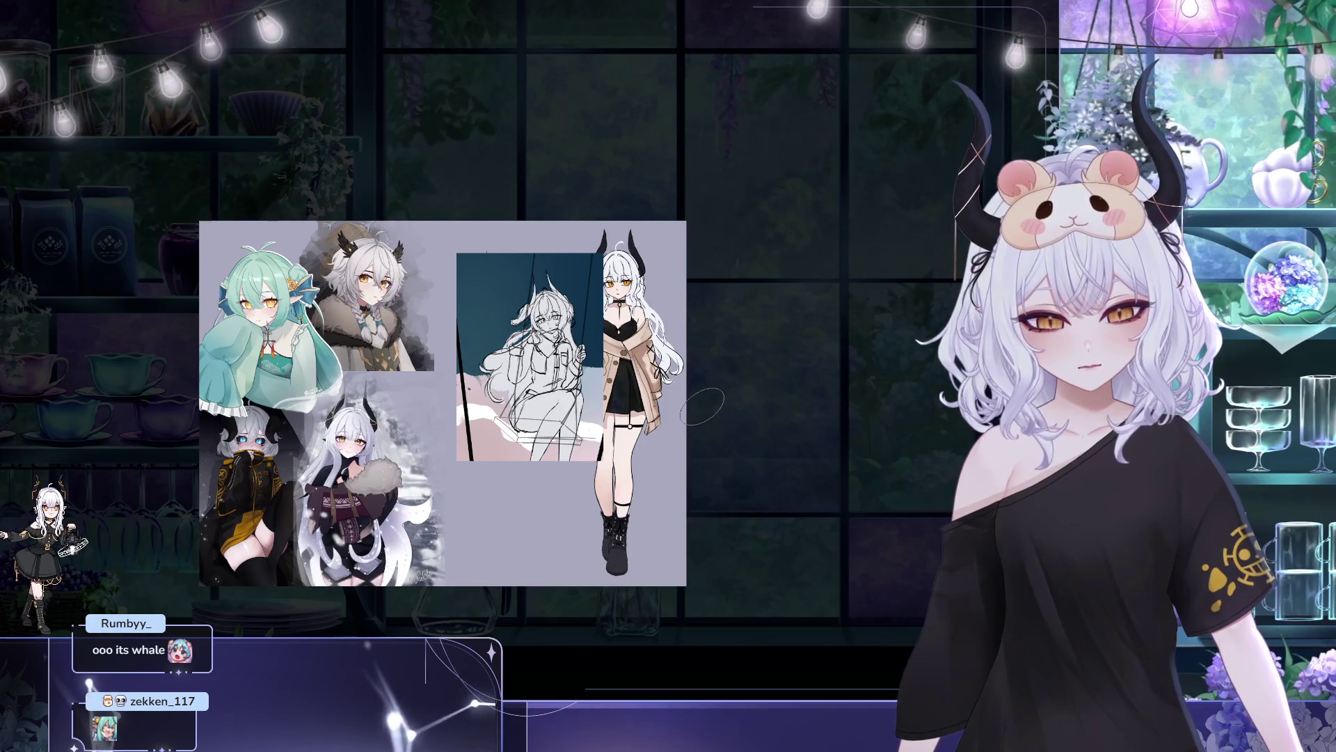
mouse_move(700, 407)
left_mouse_down()
mouse_move(599, 419)
mouse_move(466, 524)
left_mouse_up()
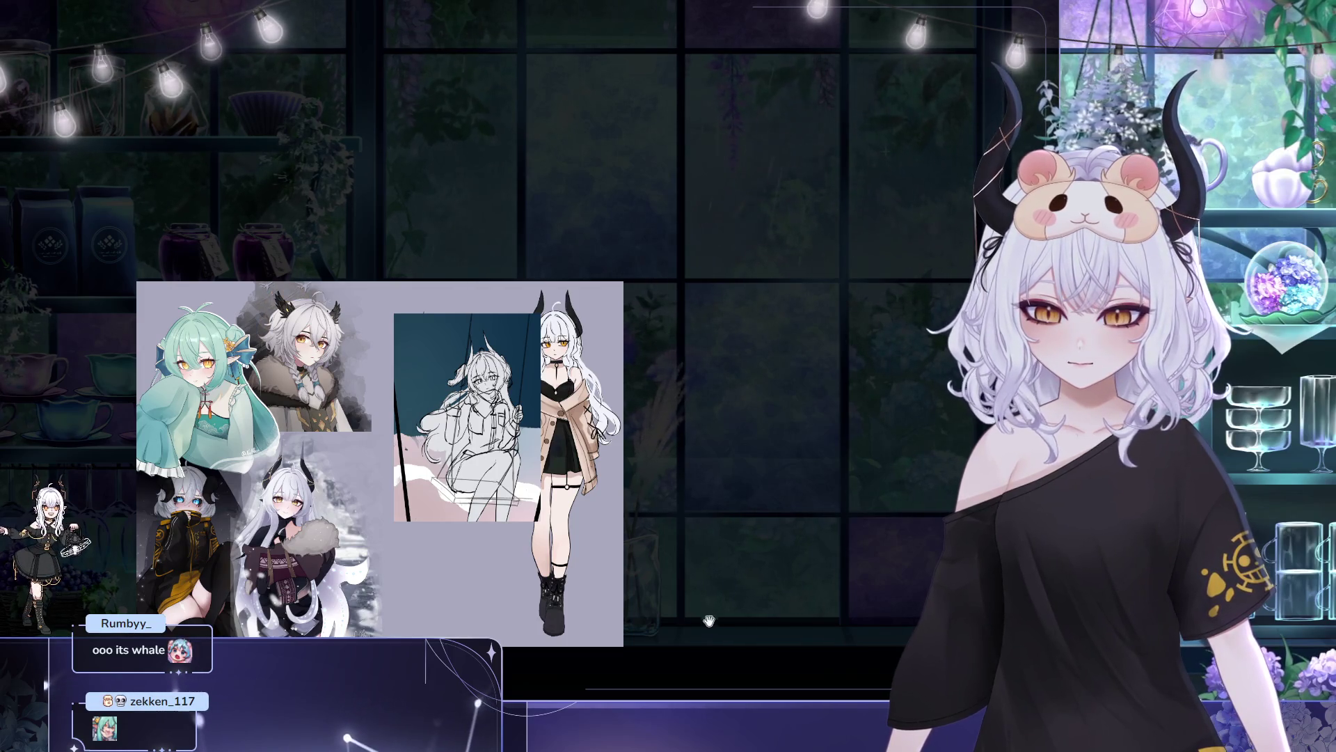
left_click_drag(708, 620, 771, 662)
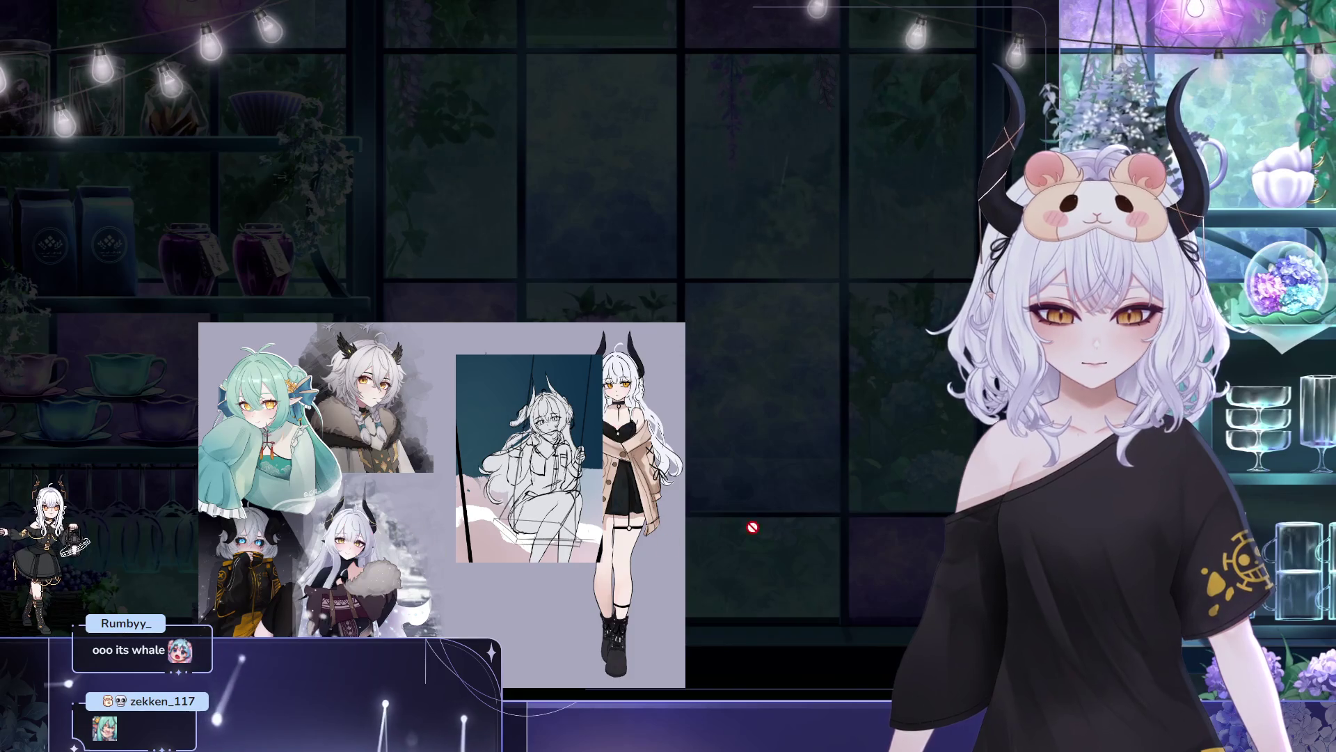
- Zoom to the swing sketch, undo the stray oval stroke, and shift the sketch left and down
left_click_drag(672, 364, 689, 240)
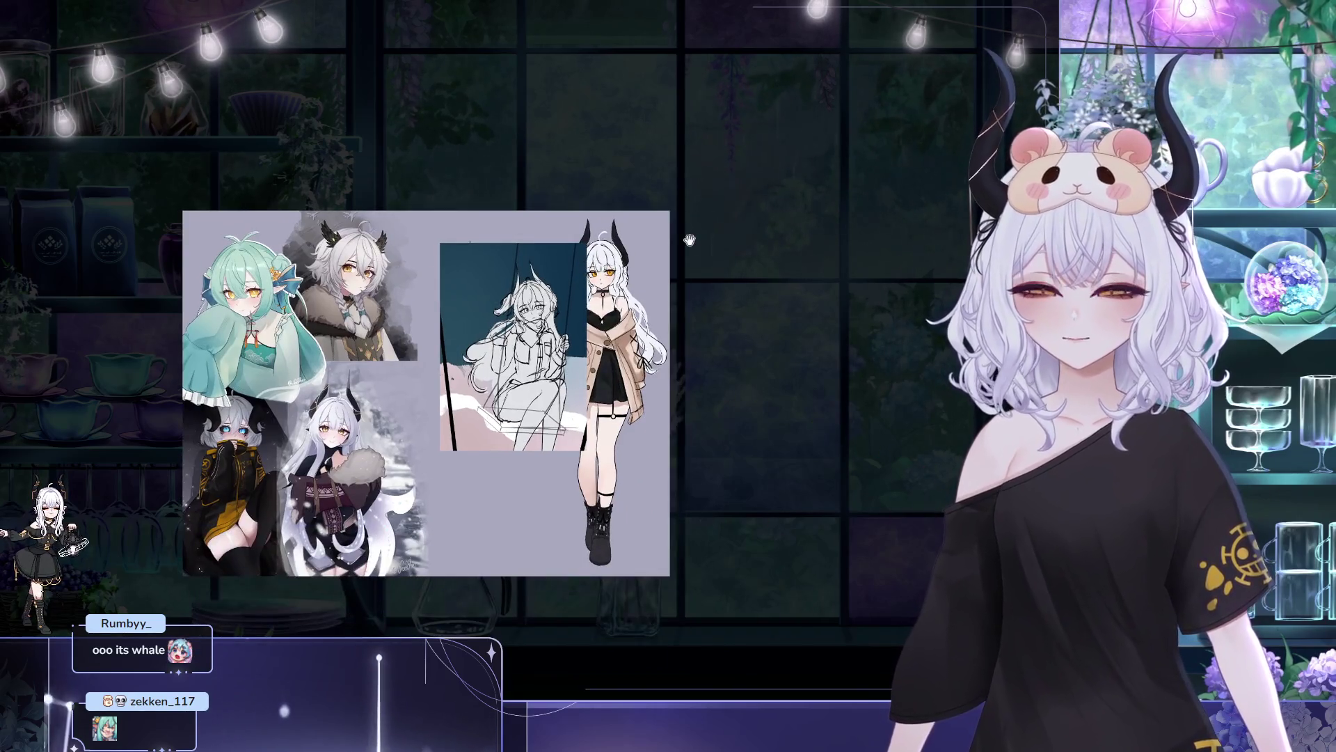
scroll(654, 367, "up", 2)
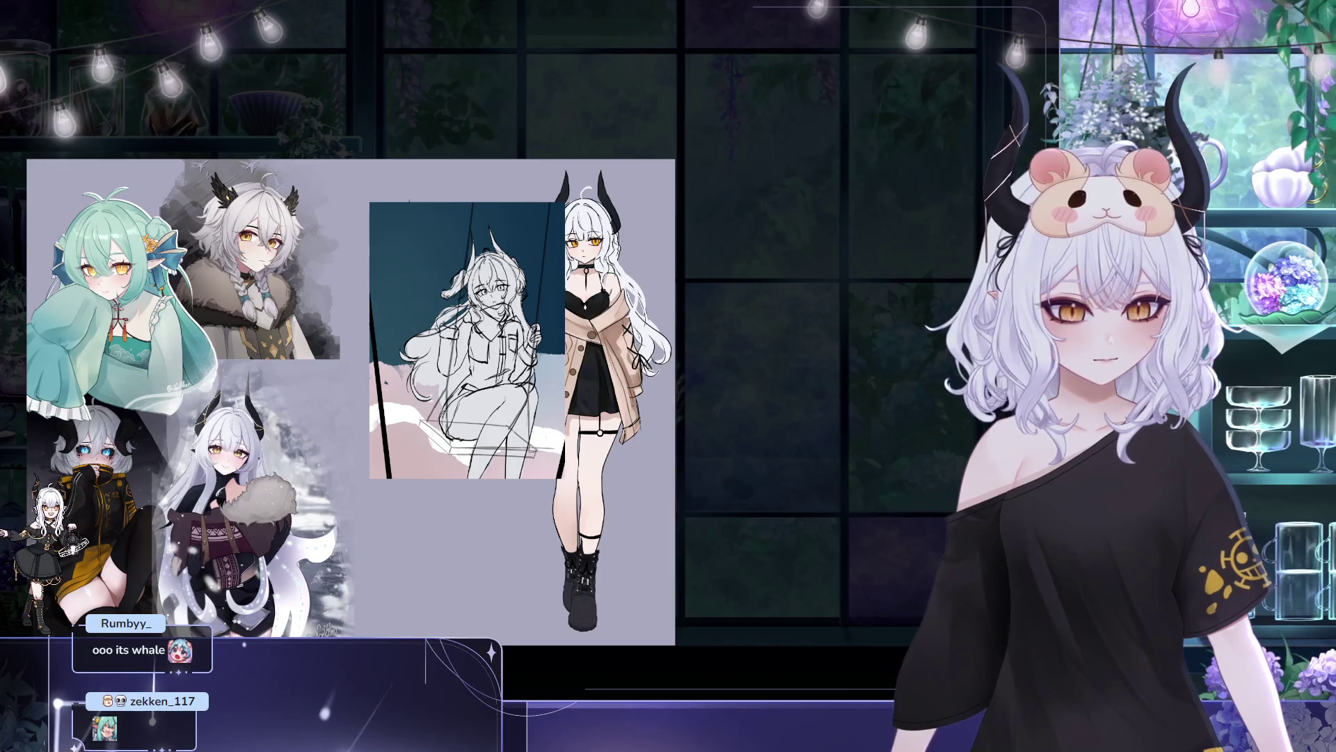
left_click_drag(672, 352, 501, 378)
scroll(501, 378, "up", 1)
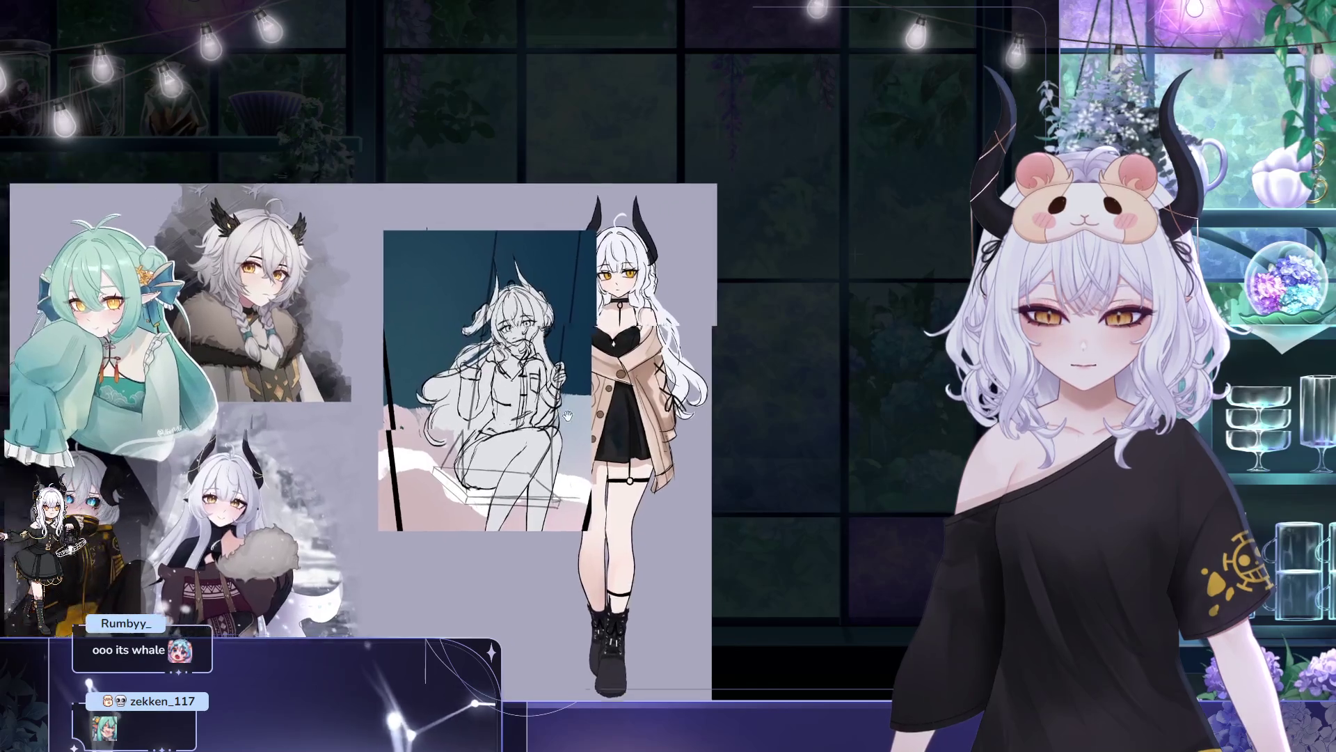
scroll(547, 380, "up", 2)
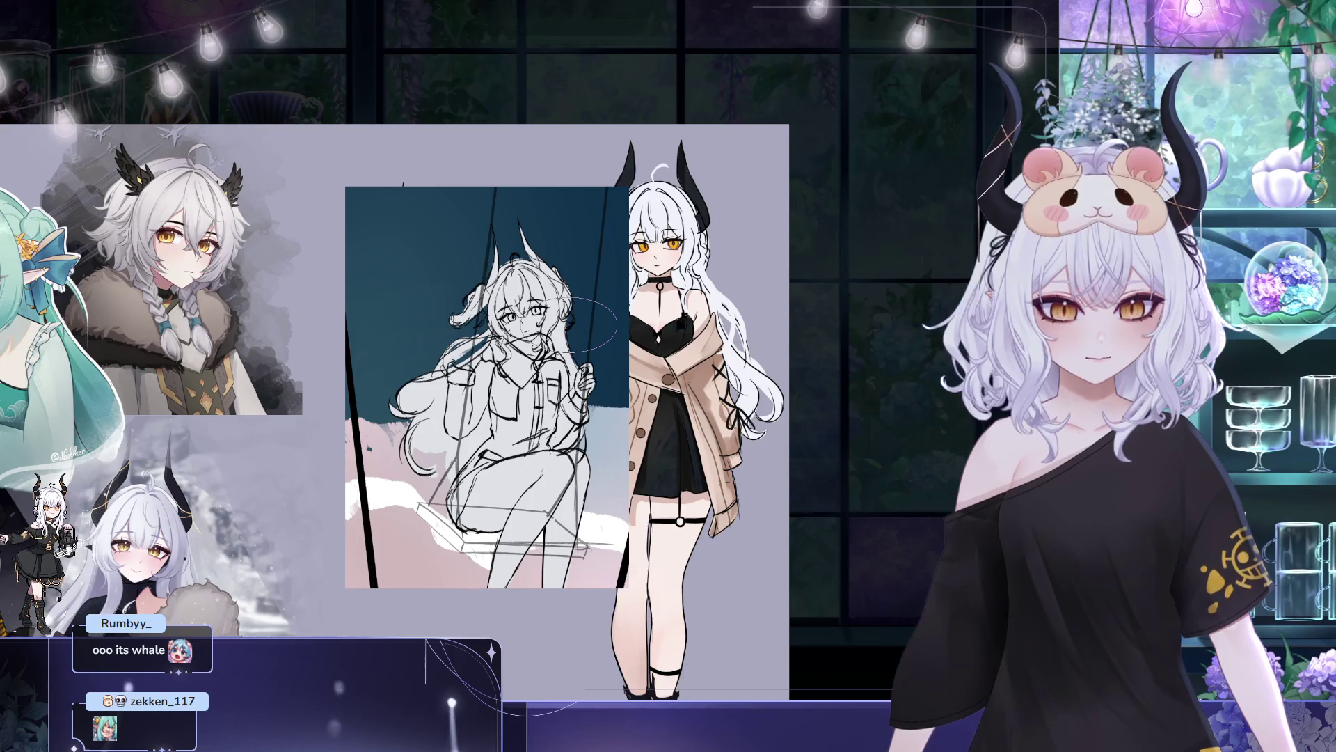
left_click_drag(581, 325, 531, 376)
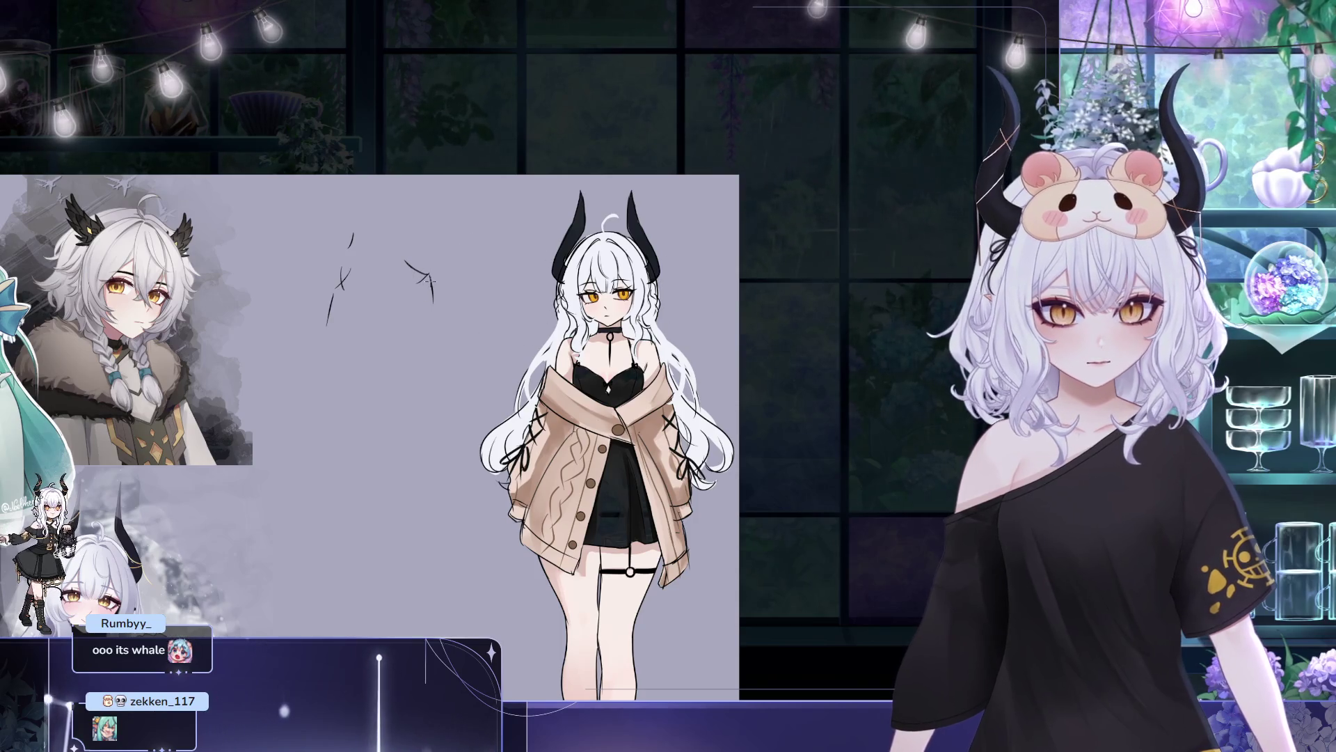
key("ctrl+z")
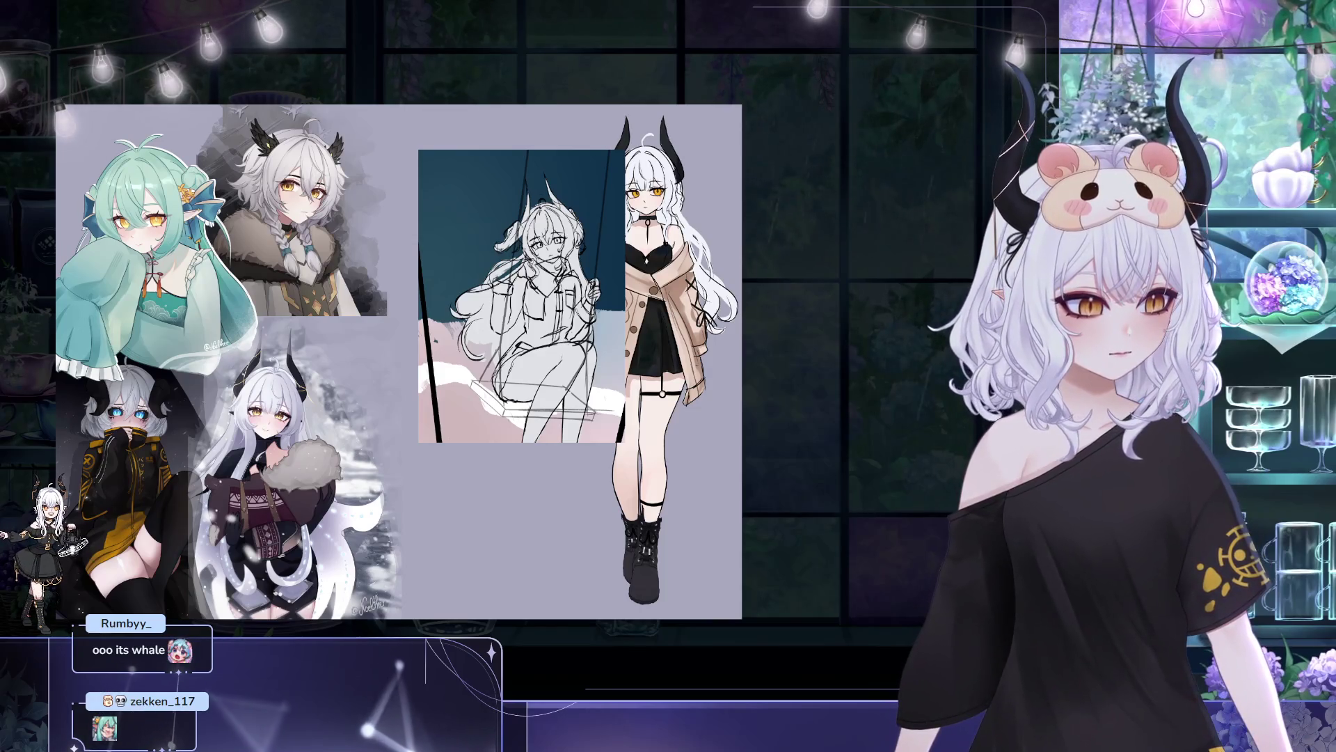
key("ctrl+t")
left_click_drag(577, 392, 545, 431)
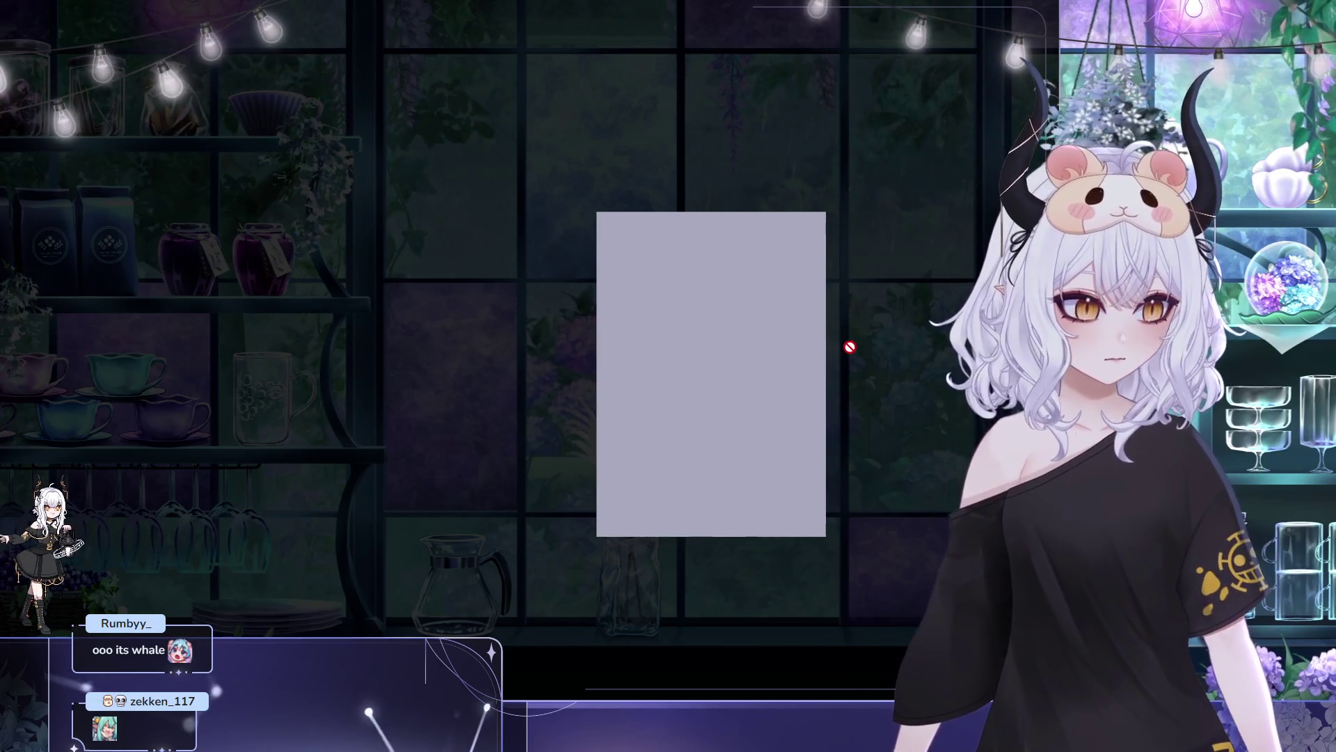
- Paste the teal-and-pink swing sketch into the new canvas and scale it to fill the page
key("ctrl+v")
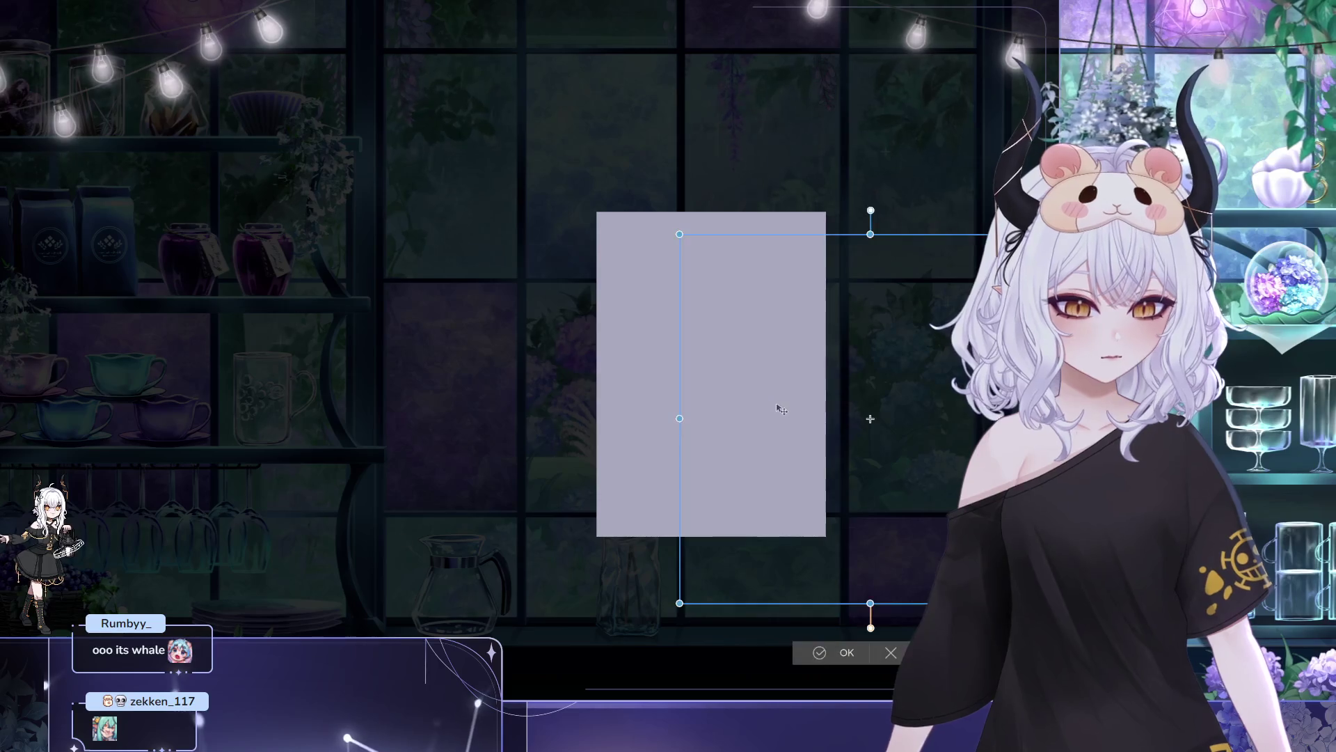
left_click_drag(534, 351, 547, 352)
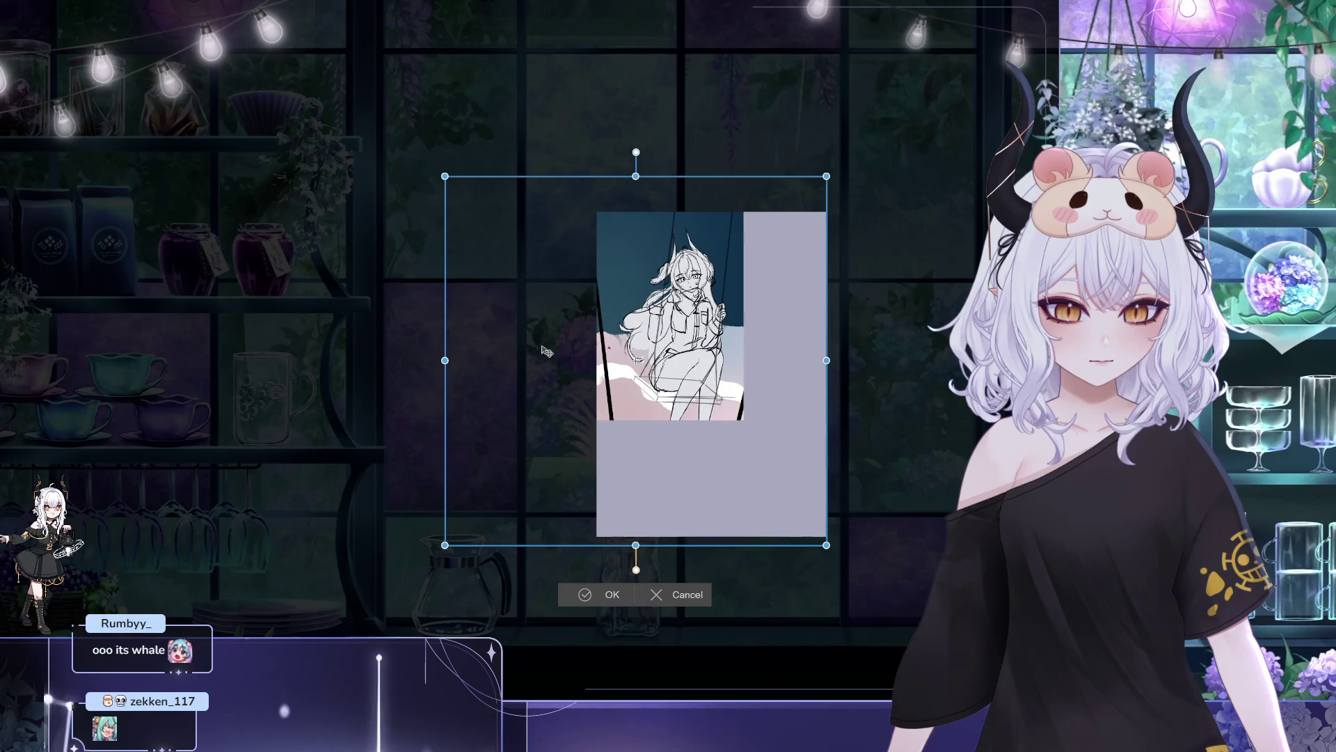
mouse_move(842, 551)
left_mouse_down()
mouse_move(886, 639)
mouse_move(967, 673)
left_mouse_up()
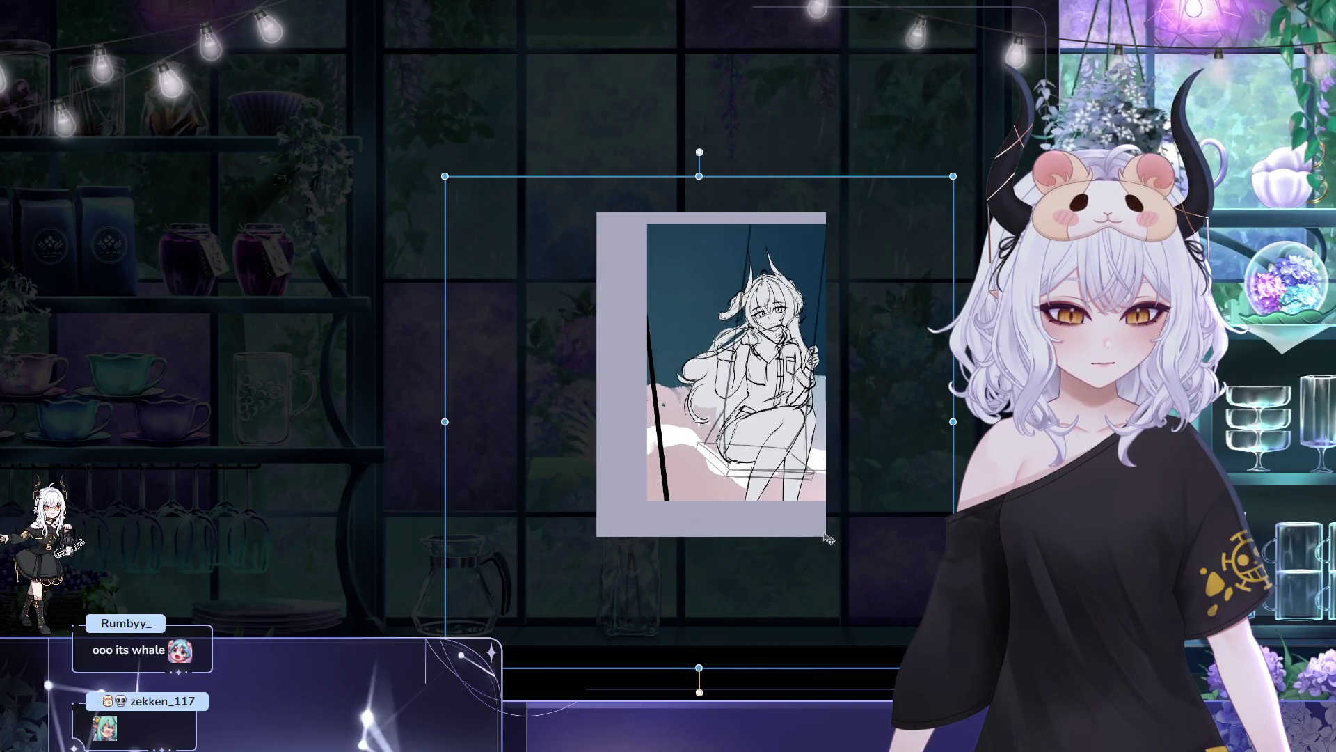
left_click_drag(828, 540, 785, 543)
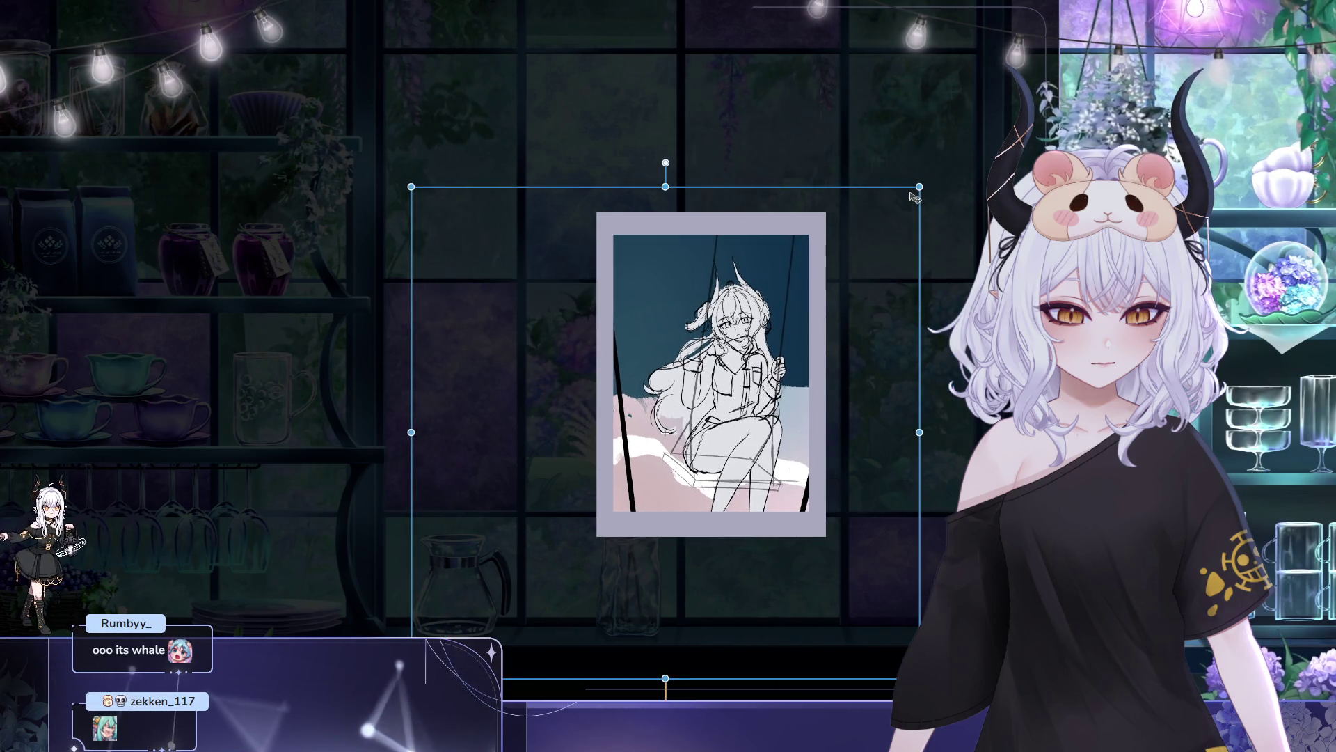
mouse_move(914, 198)
left_mouse_down()
mouse_move(992, 135)
mouse_move(917, 208)
mouse_move(973, 135)
mouse_move(947, 161)
left_mouse_up()
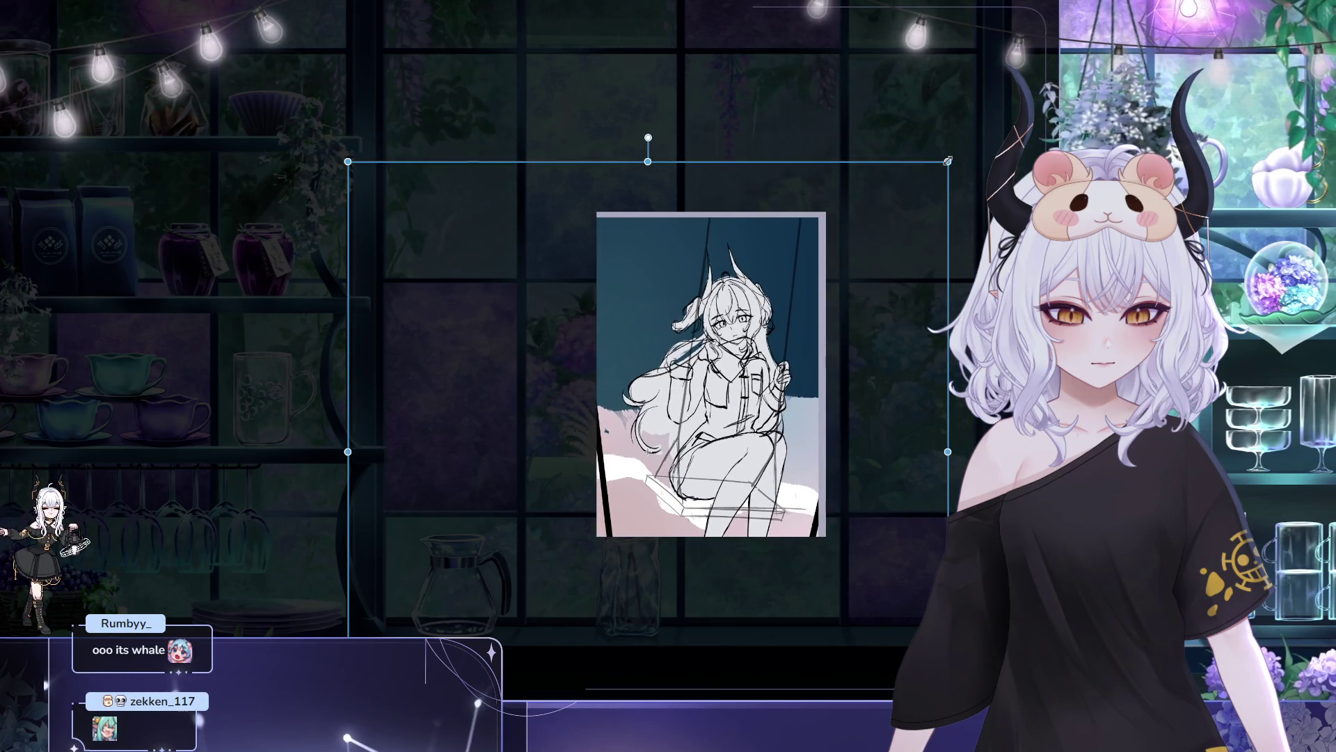
left_click_drag(926, 243, 935, 234)
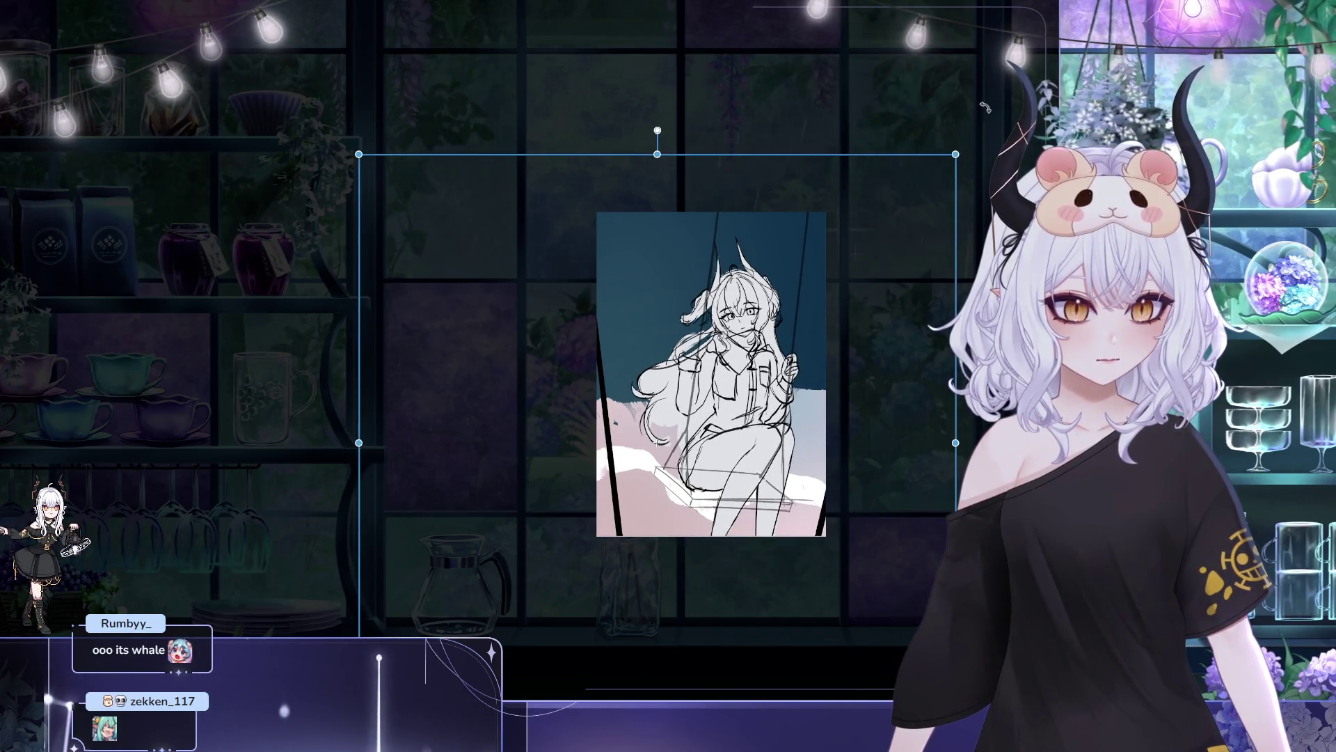
mouse_move(956, 164)
left_mouse_down()
mouse_move(942, 178)
mouse_move(952, 170)
left_mouse_up()
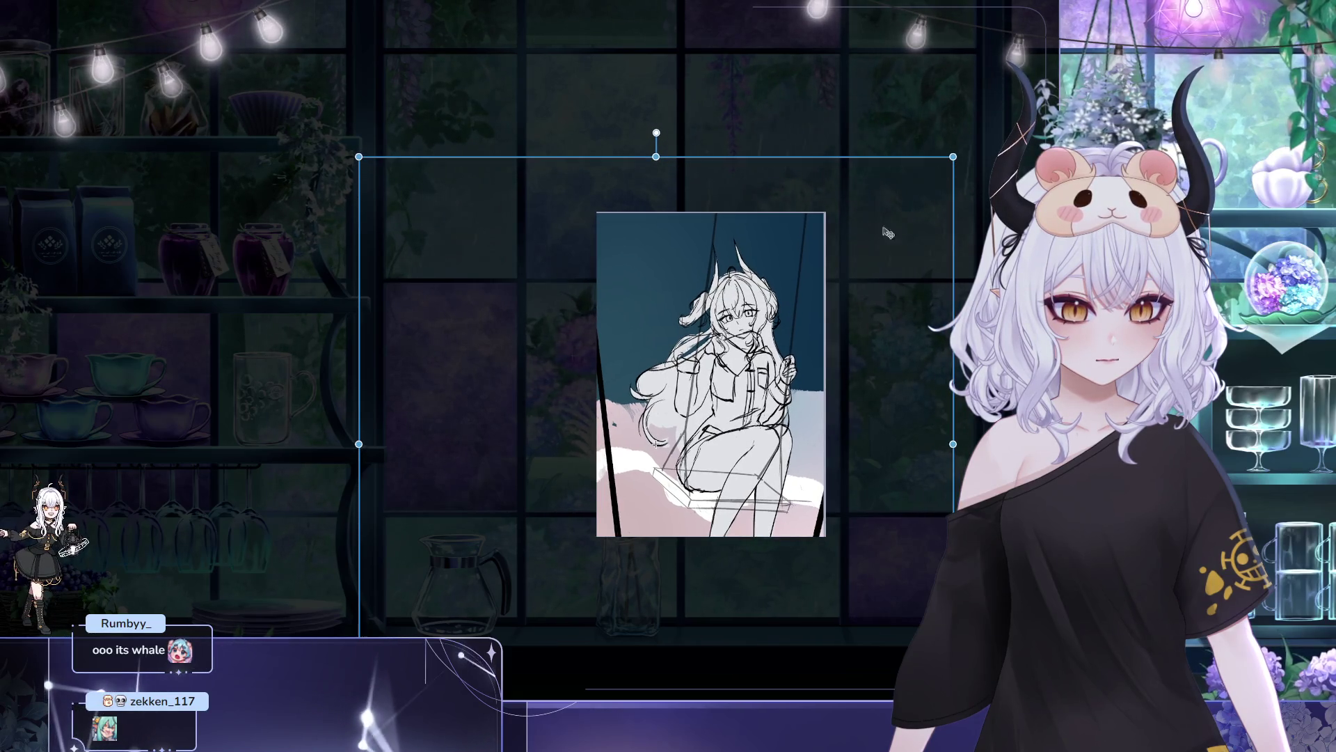
left_click_drag(826, 296, 790, 305)
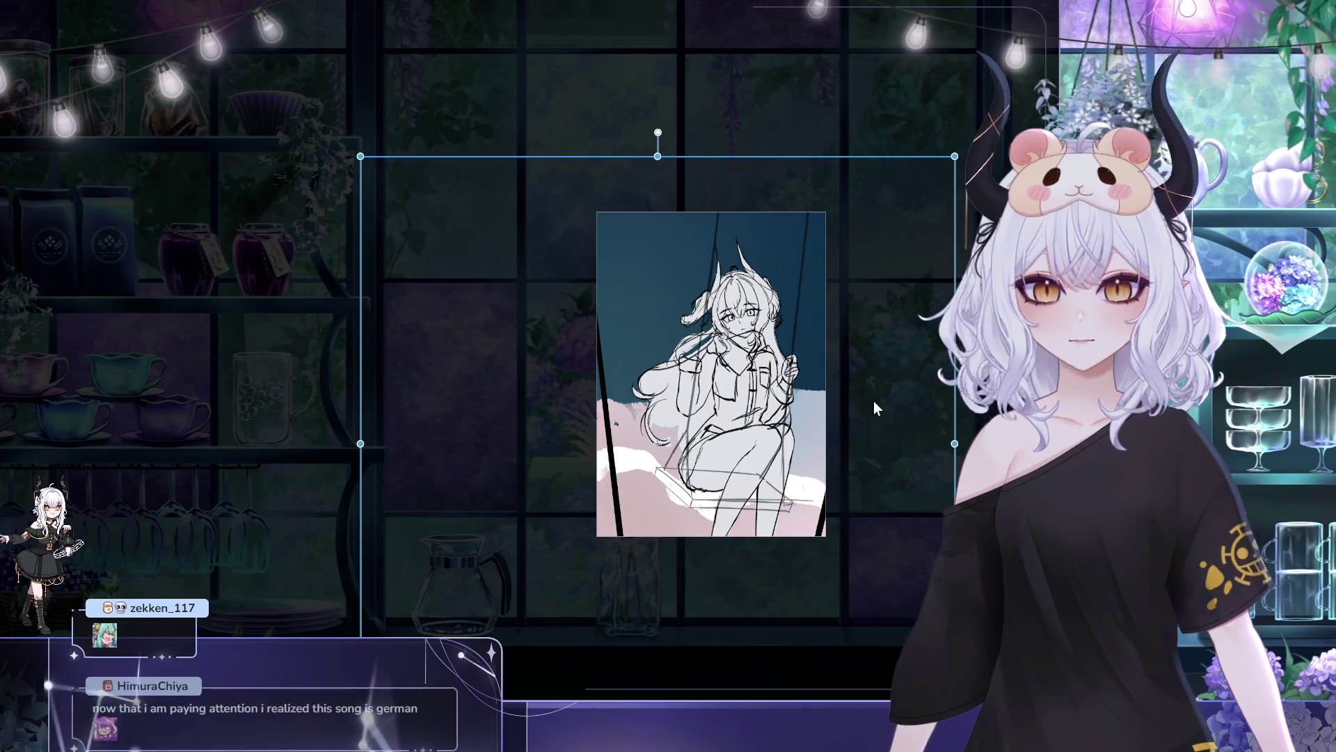
key("Return")
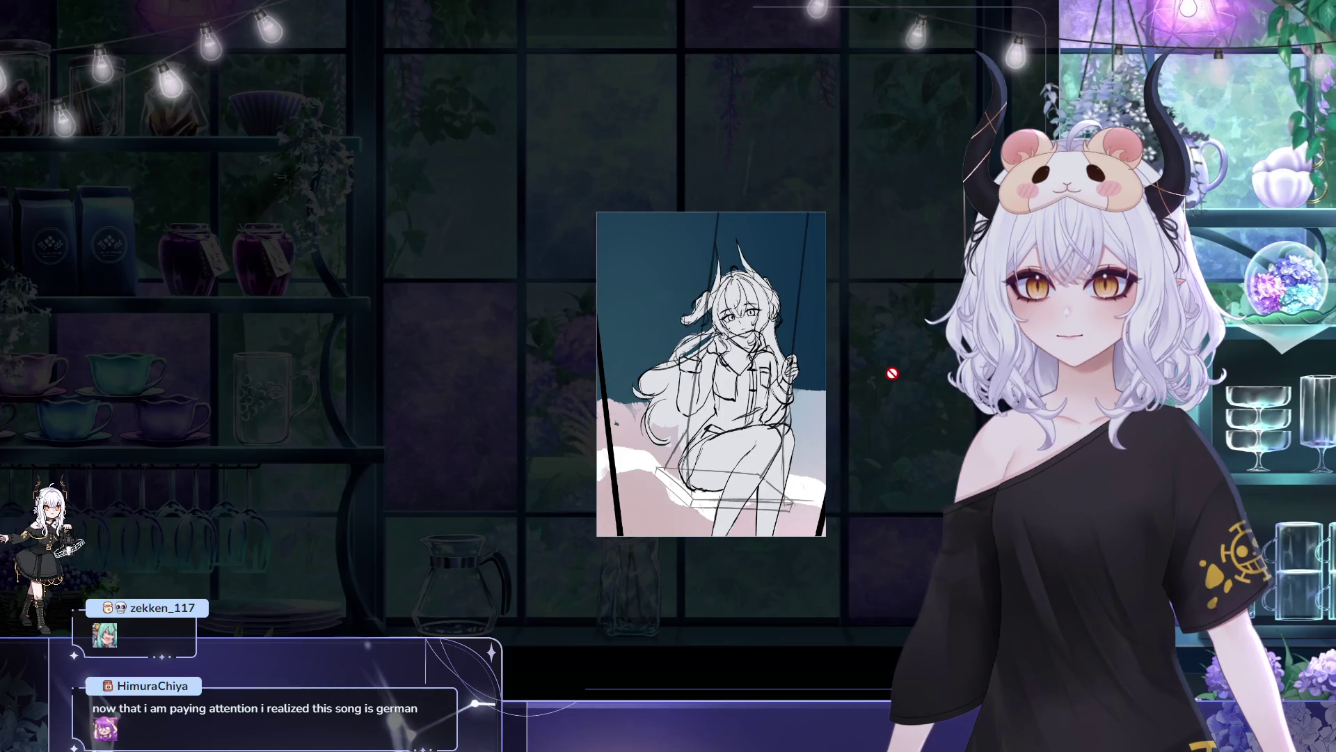
- Zoom and pan across the swing line art on the new canvas
scroll(892, 369, "up", 2)
left_click_drag(892, 369, 790, 344)
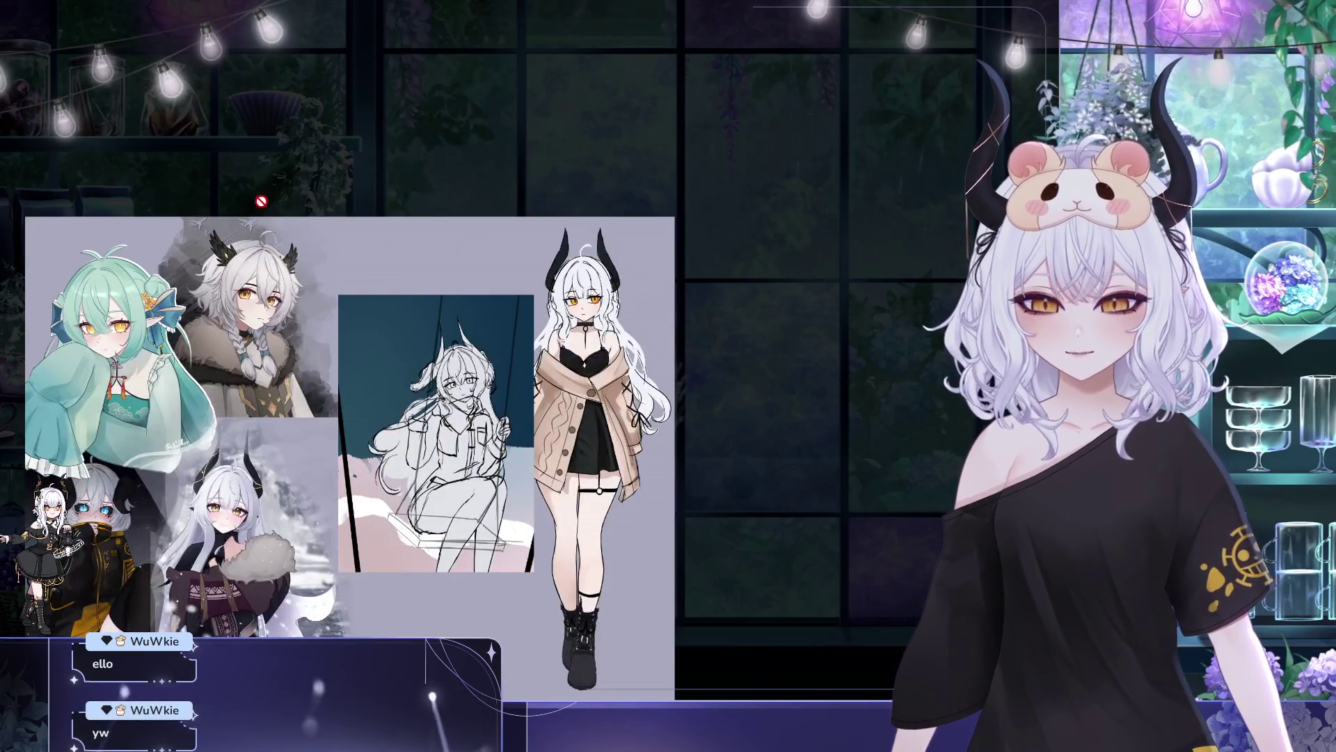
- Zoom and pan around the reference collage board
scroll(338, 277, "up", 1)
left_click_drag(552, 87, 550, 152)
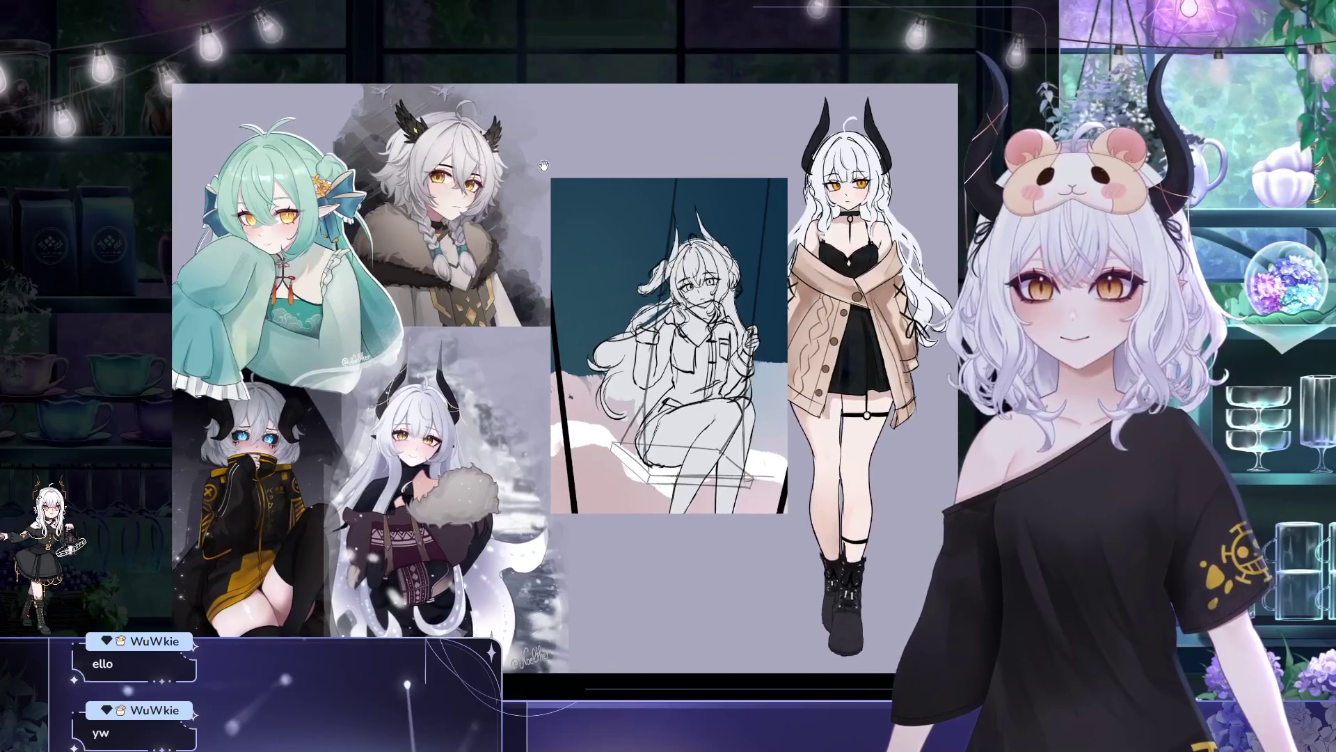
scroll(518, 195, "down", 1)
left_click_drag(518, 194, 489, 148)
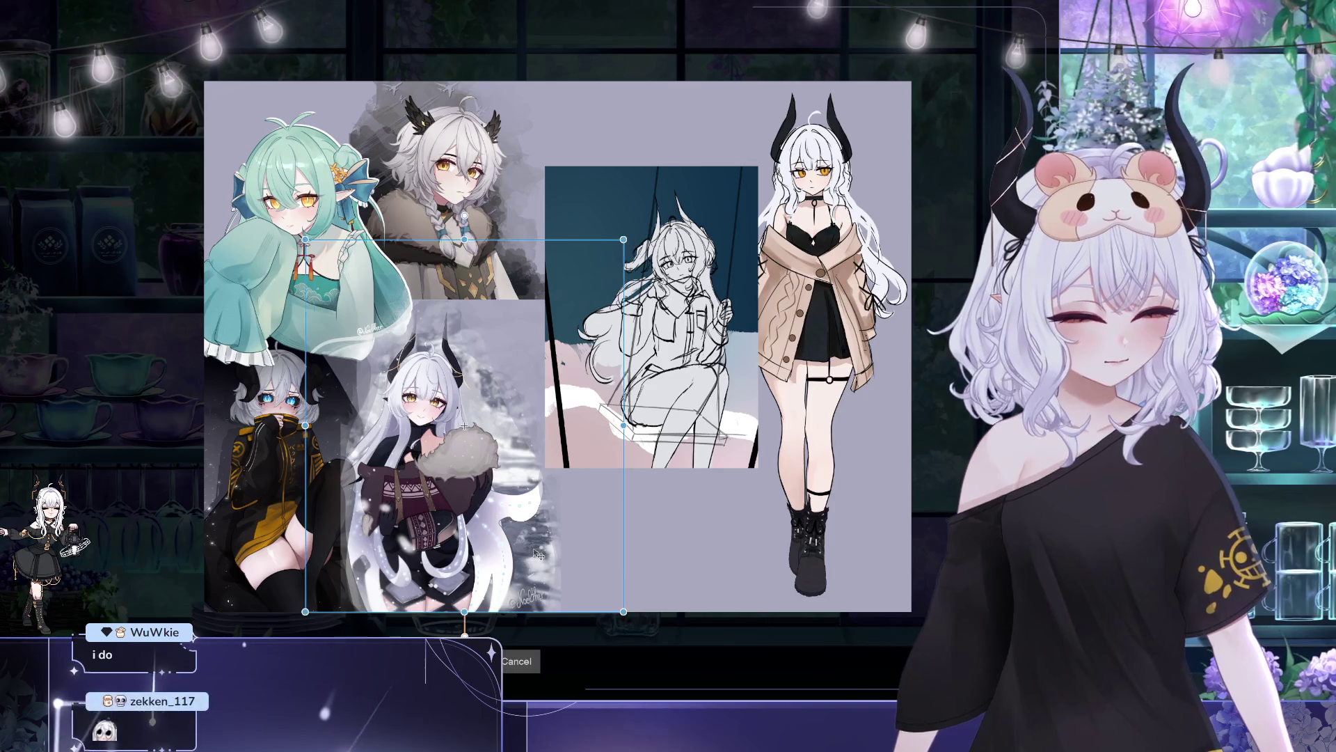
- Shift the lower-middle artwork right and move the owl-horned portrait down into its place
key("ctrl+t")
left_click_drag(517, 581, 677, 581)
key("Return")
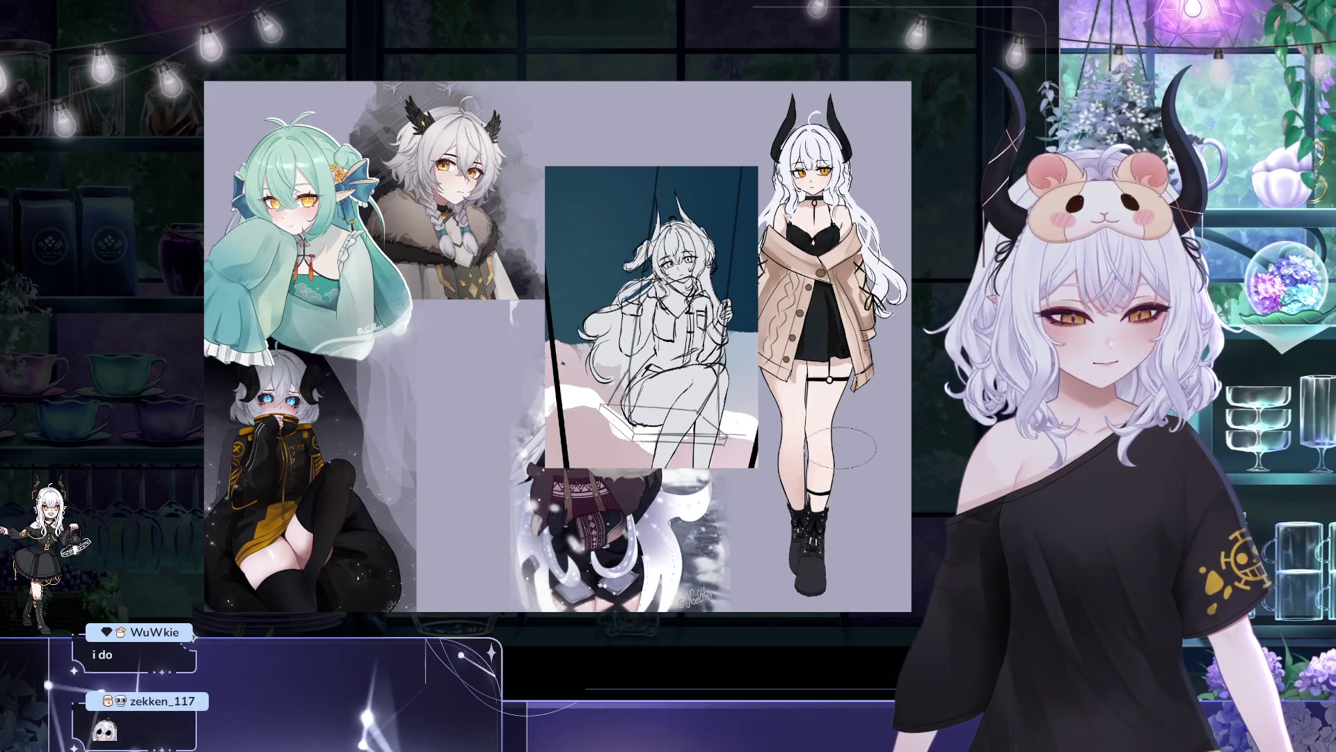
left_click(449, 187)
left_click_drag(456, 232, 472, 541)
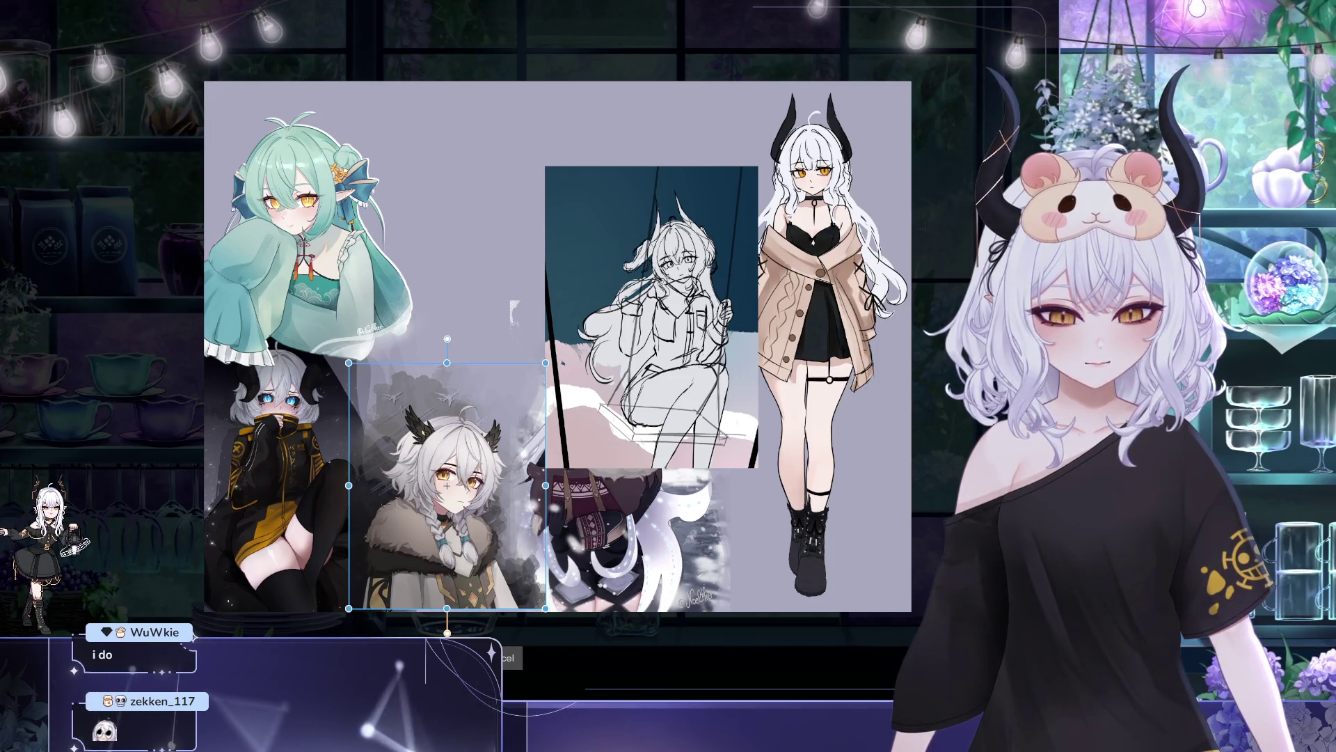
key("Return")
- Move the horned girl portrait up beside the green-haired artwork
left_click(612, 529)
left_click_drag(613, 529, 473, 307)
mouse_move(524, 367)
left_mouse_down()
mouse_move(492, 319)
mouse_move(483, 338)
left_mouse_up()
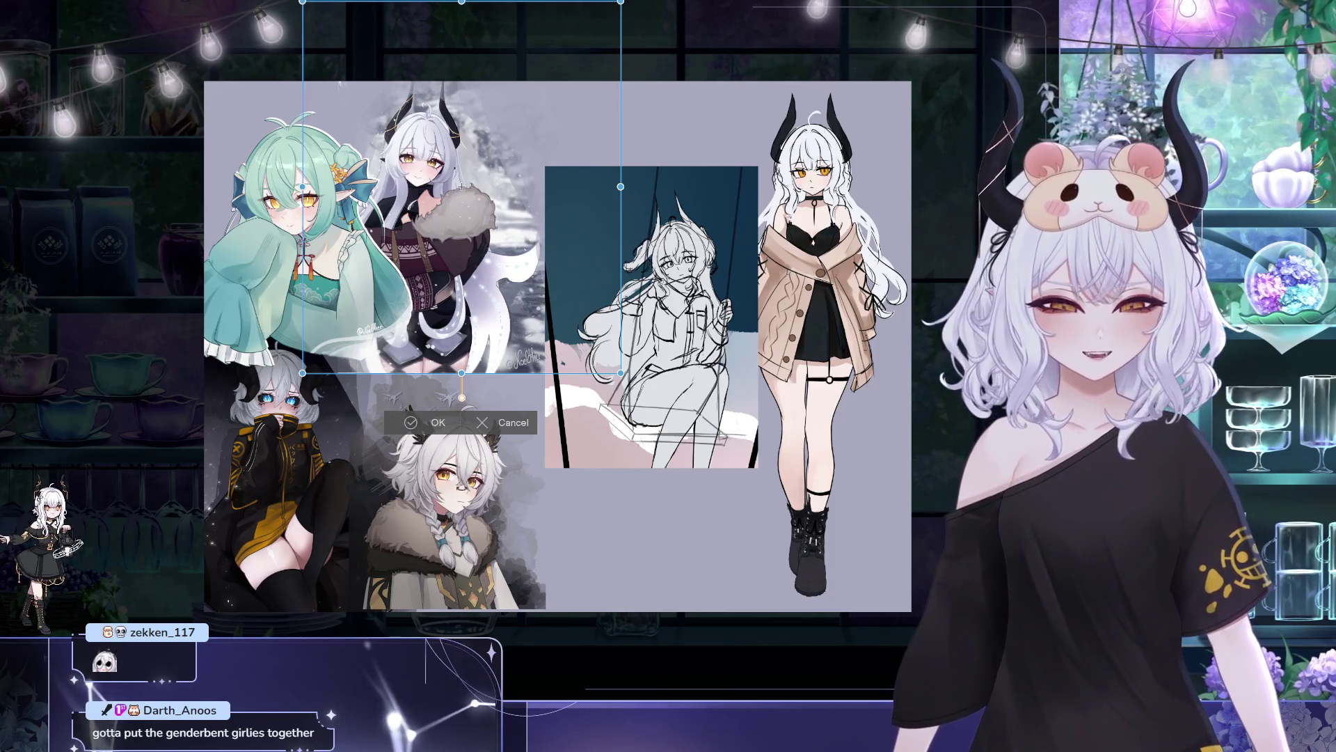
key("Return")
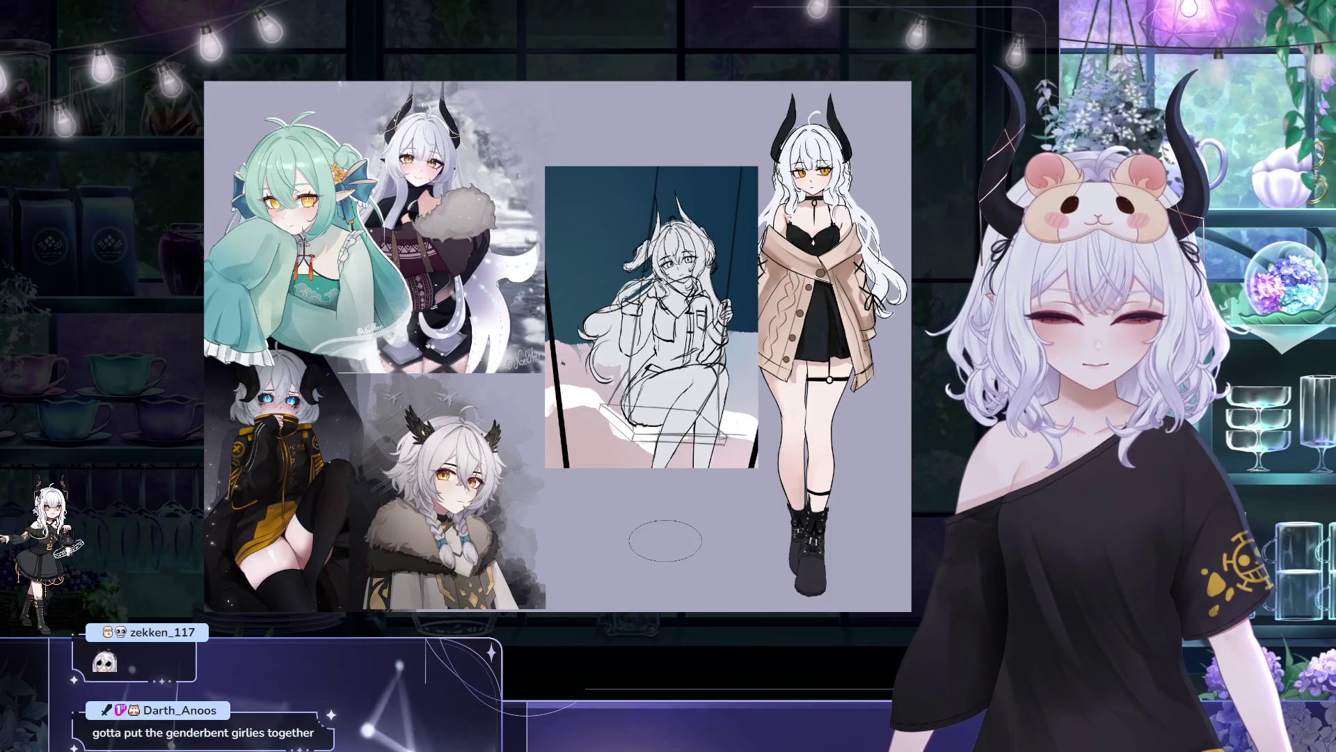
scroll(667, 541, "down", 1)
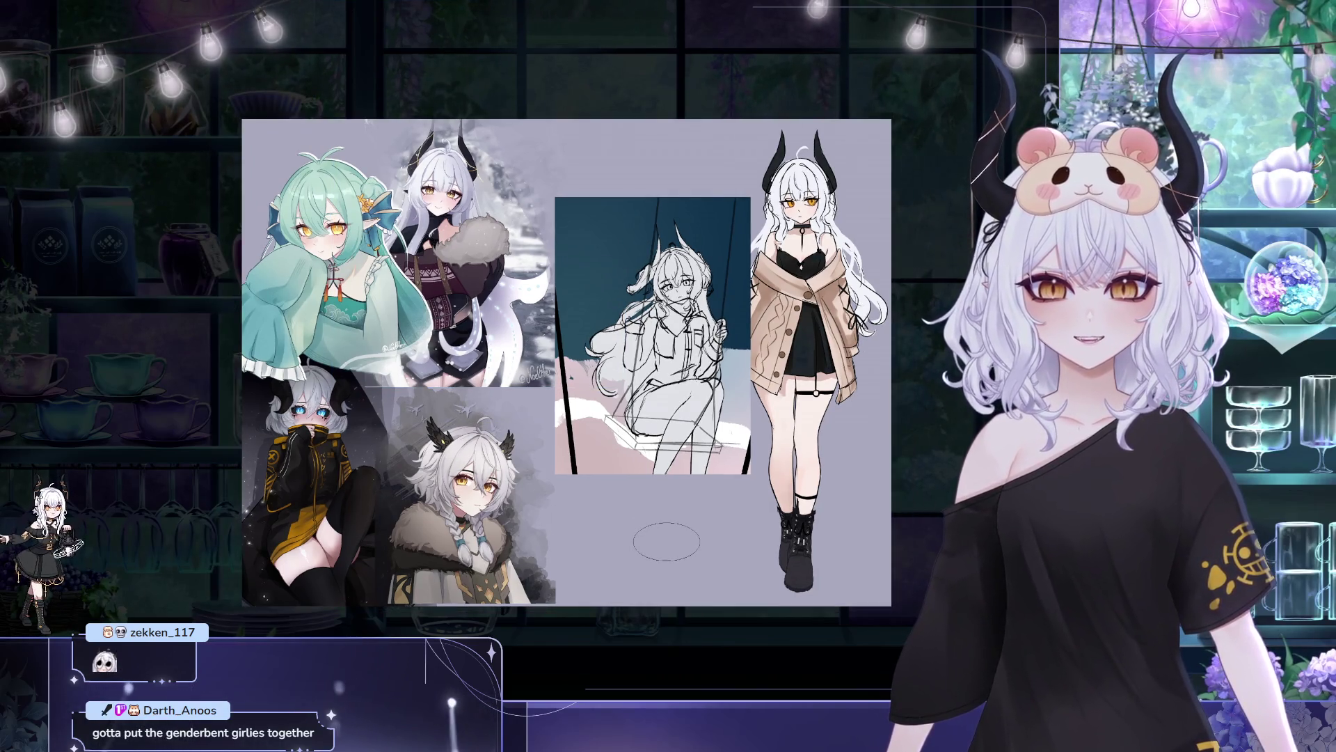
- Nudge the owl-horned portrait down slightly
key("ctrl+t")
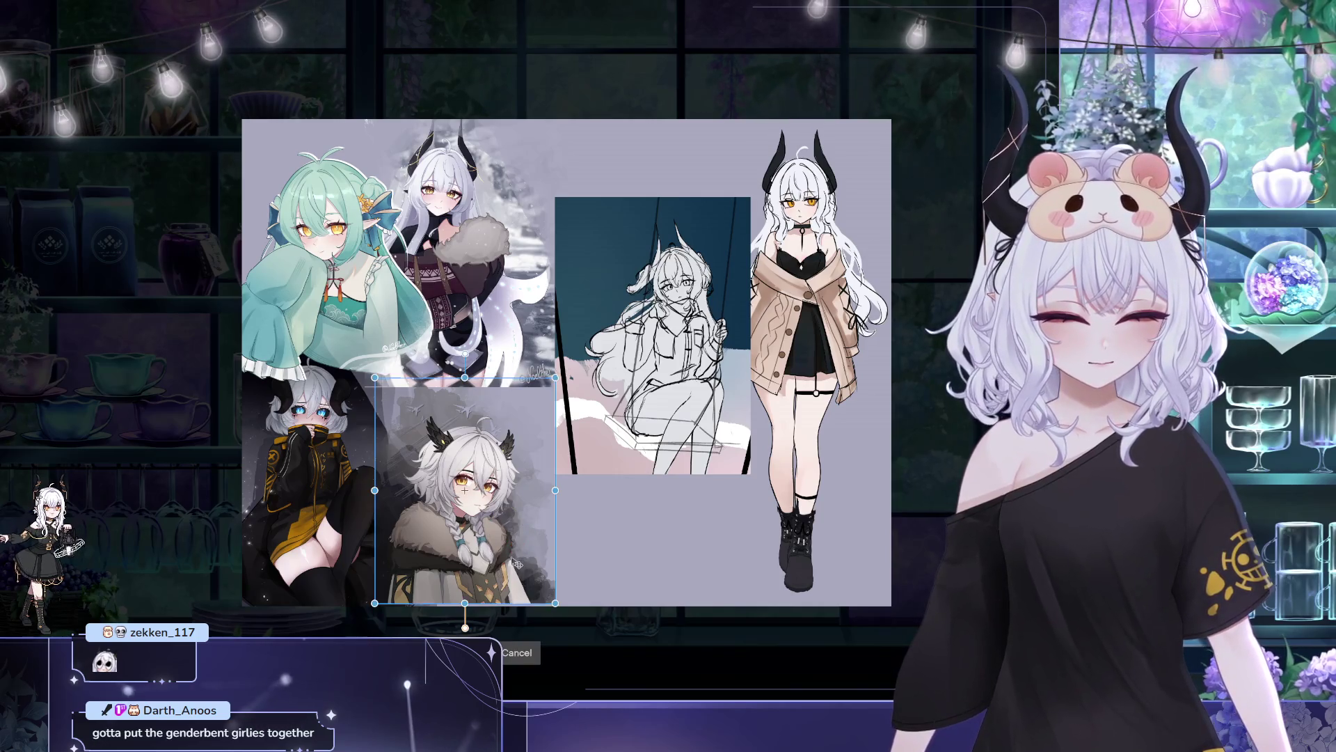
left_click_drag(517, 563, 517, 565)
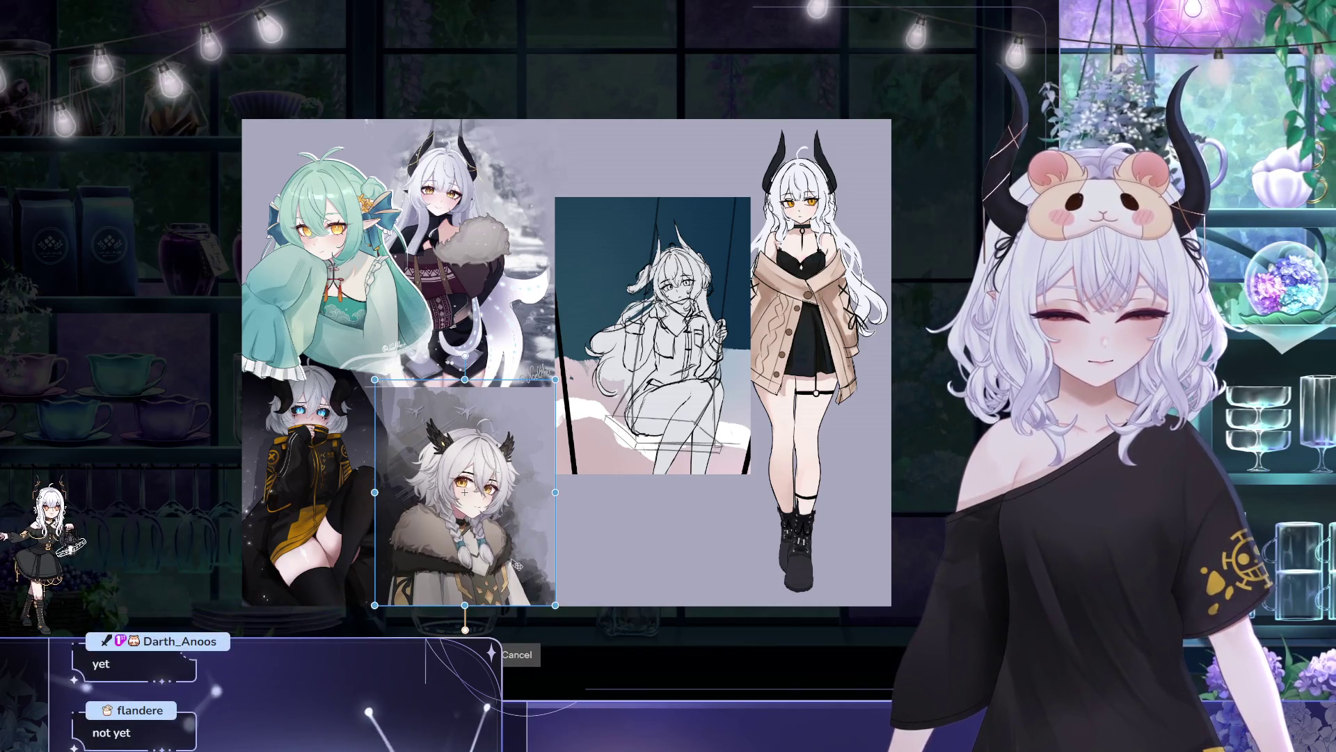
key("Return")
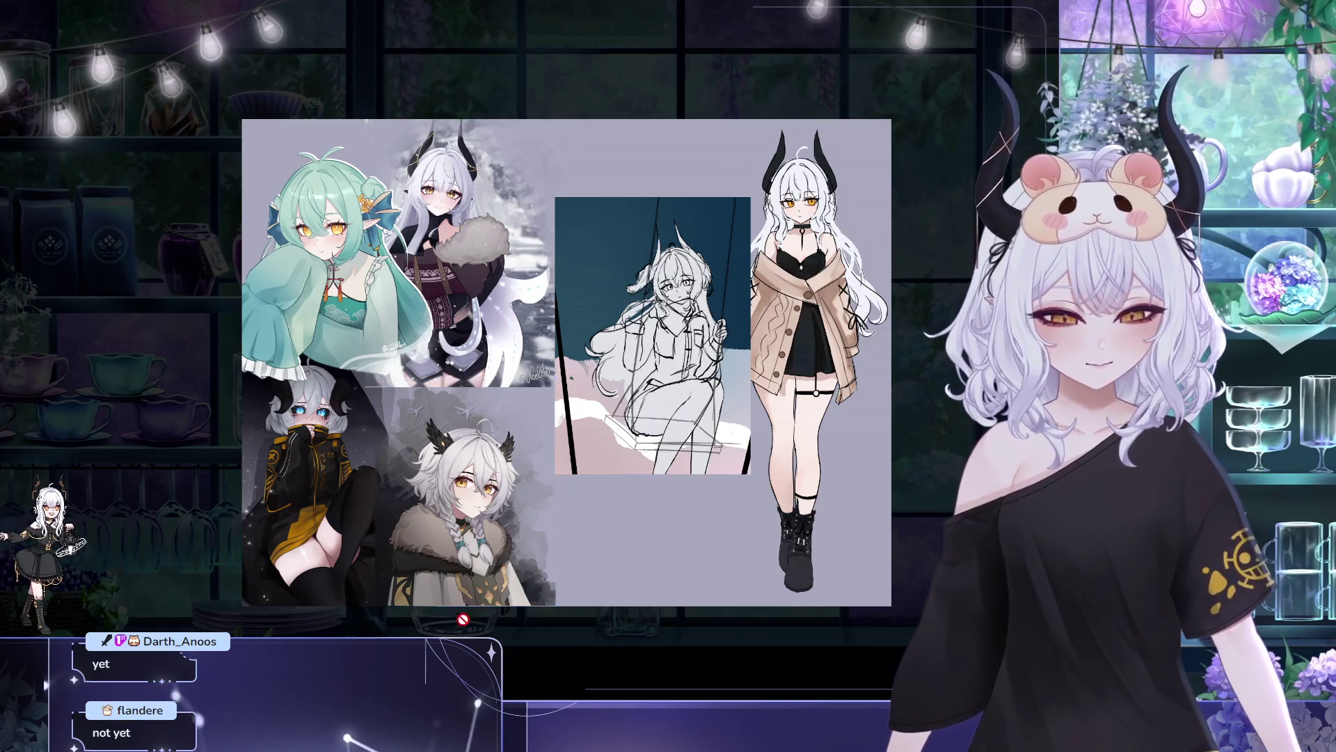
scroll(553, 555, "up", 3)
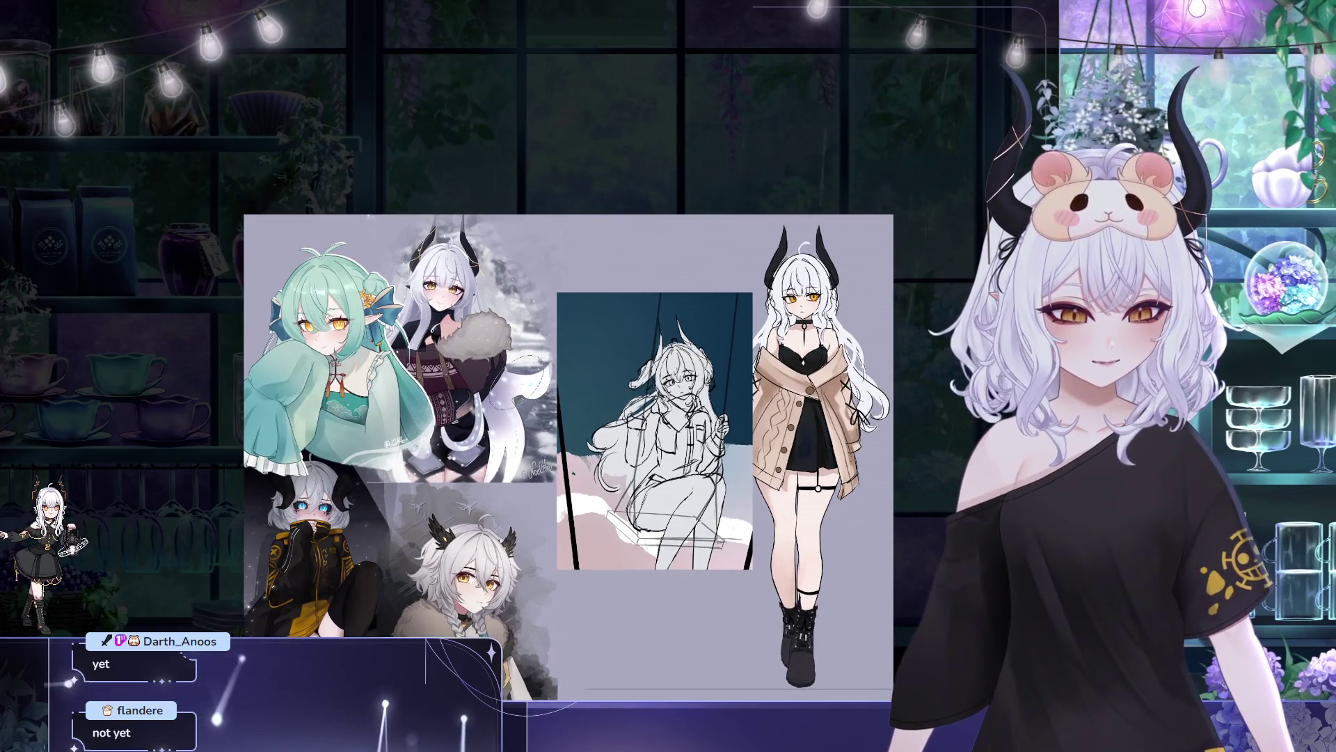
key("ctrl+t")
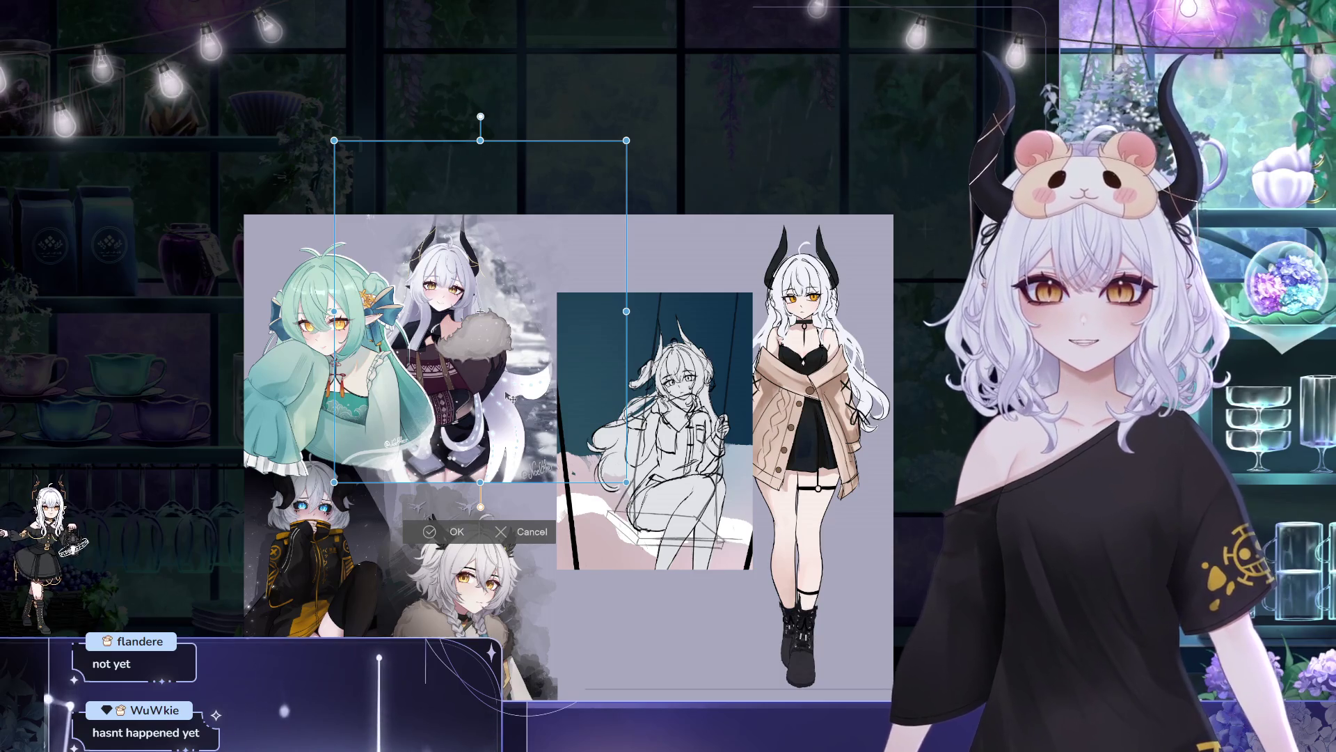
- Nudge the collage's upper artworks down slightly, then pan around the reference board
left_click_drag(507, 427, 505, 445)
key("Return")
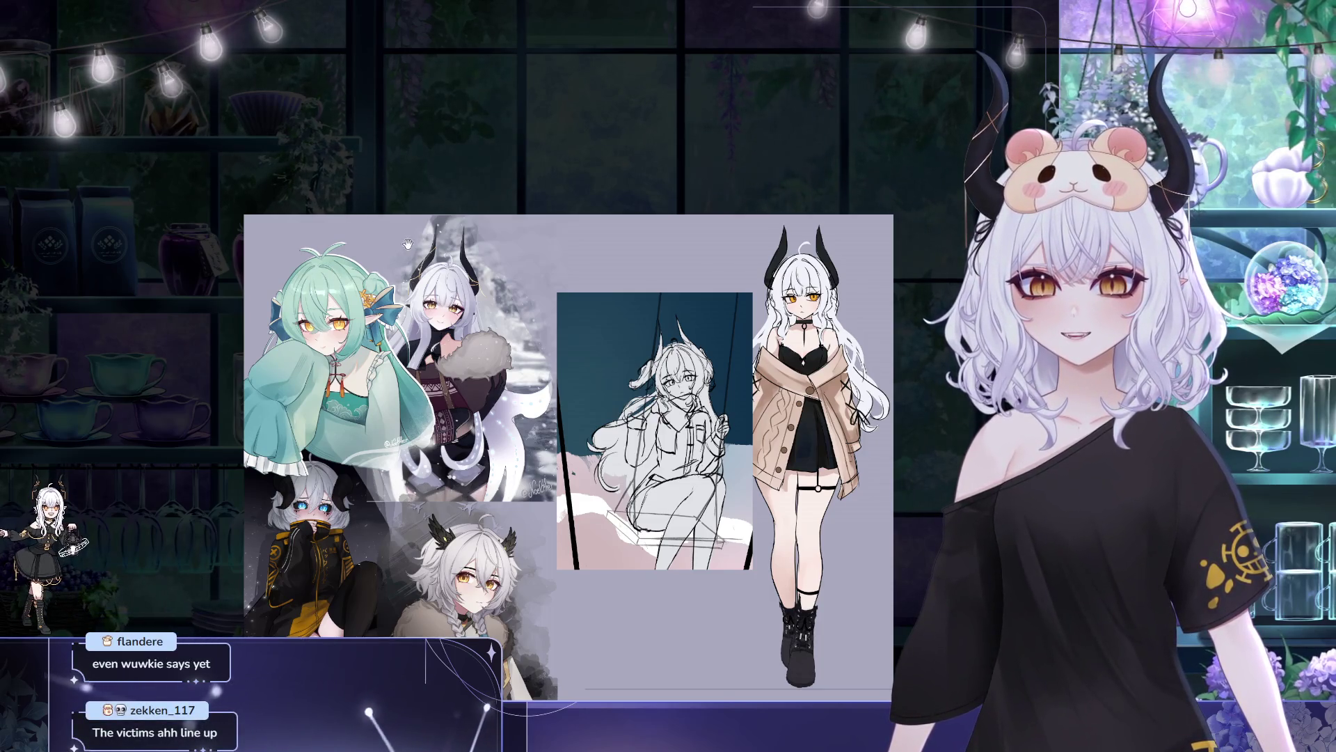
left_click_drag(407, 244, 402, 198)
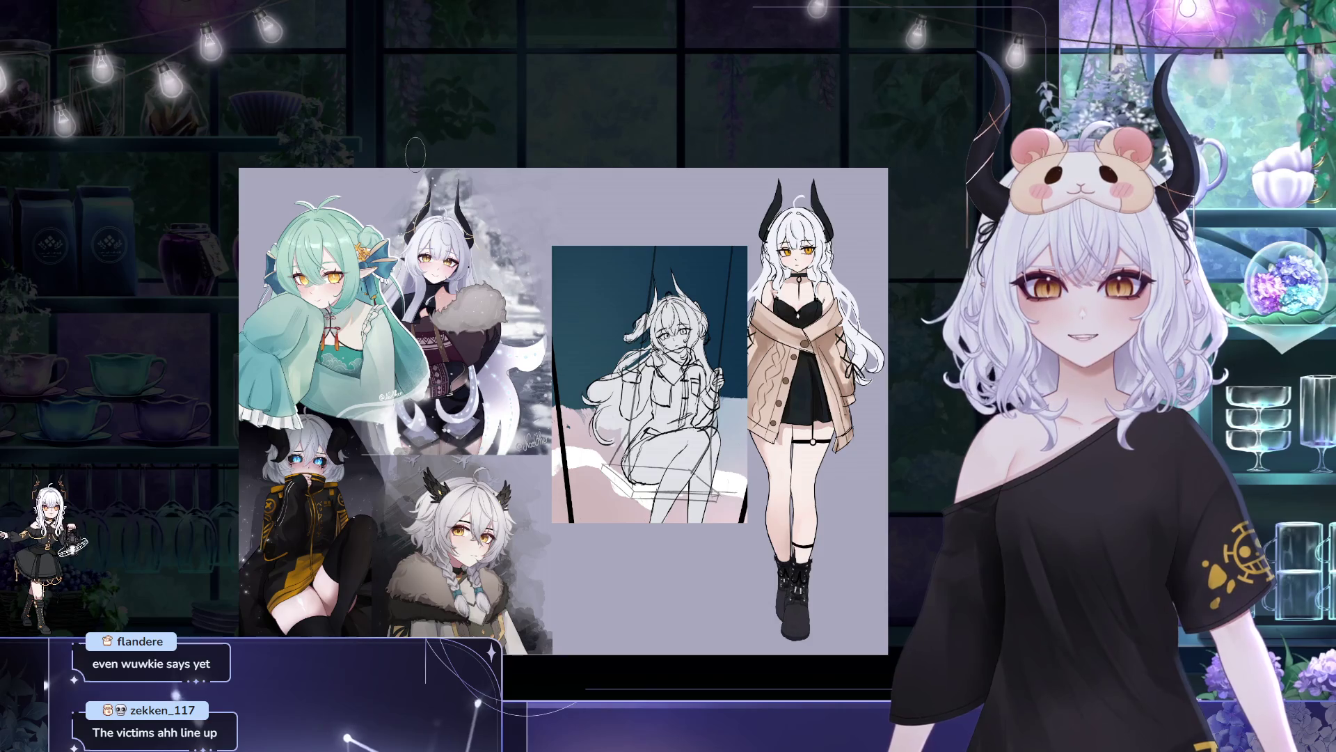
scroll(445, 69, "right", 2)
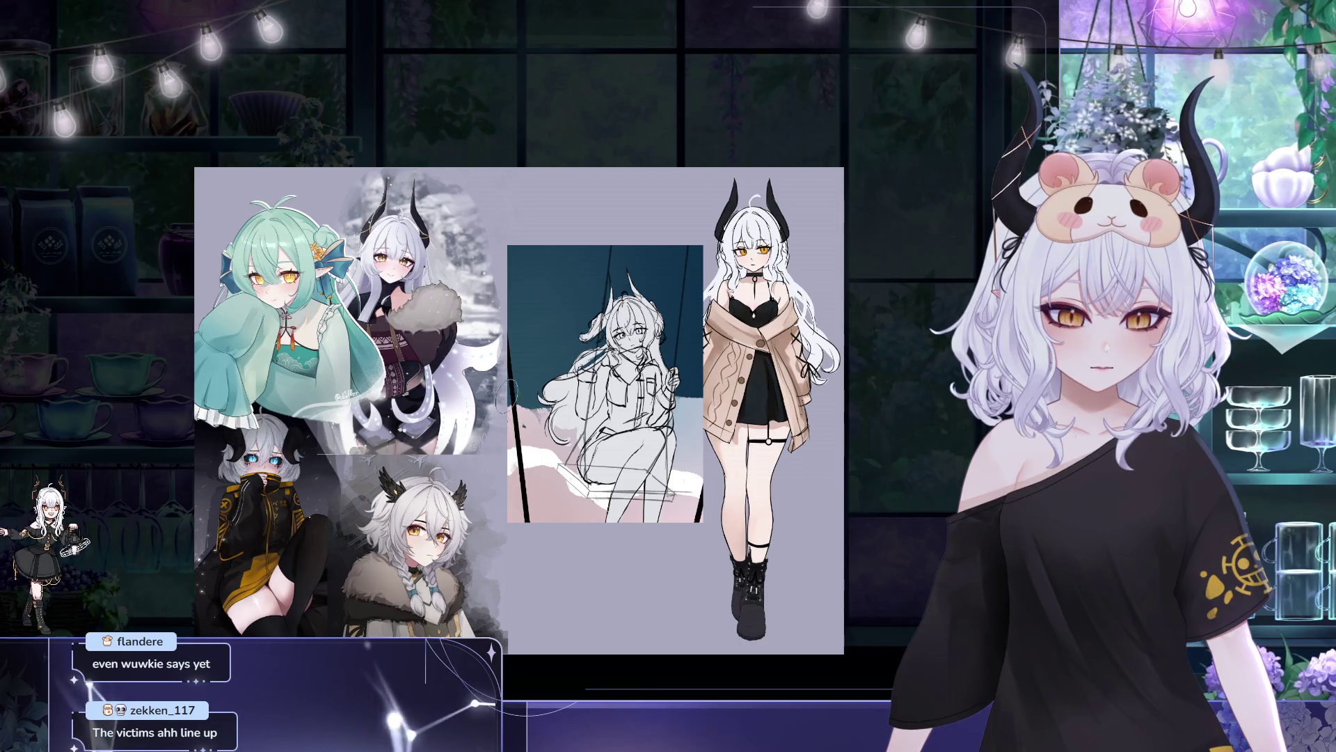
scroll(569, 379, "up", 1)
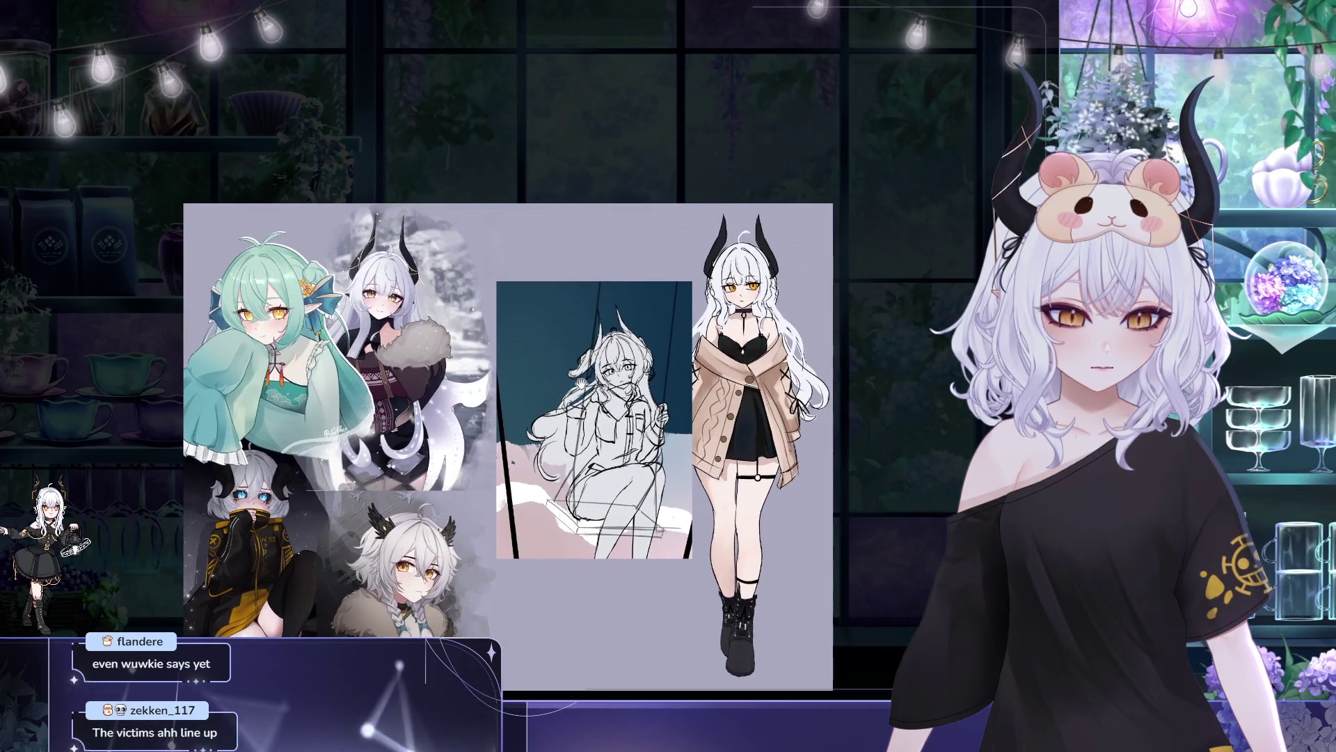
left_click_drag(642, 408, 515, 371)
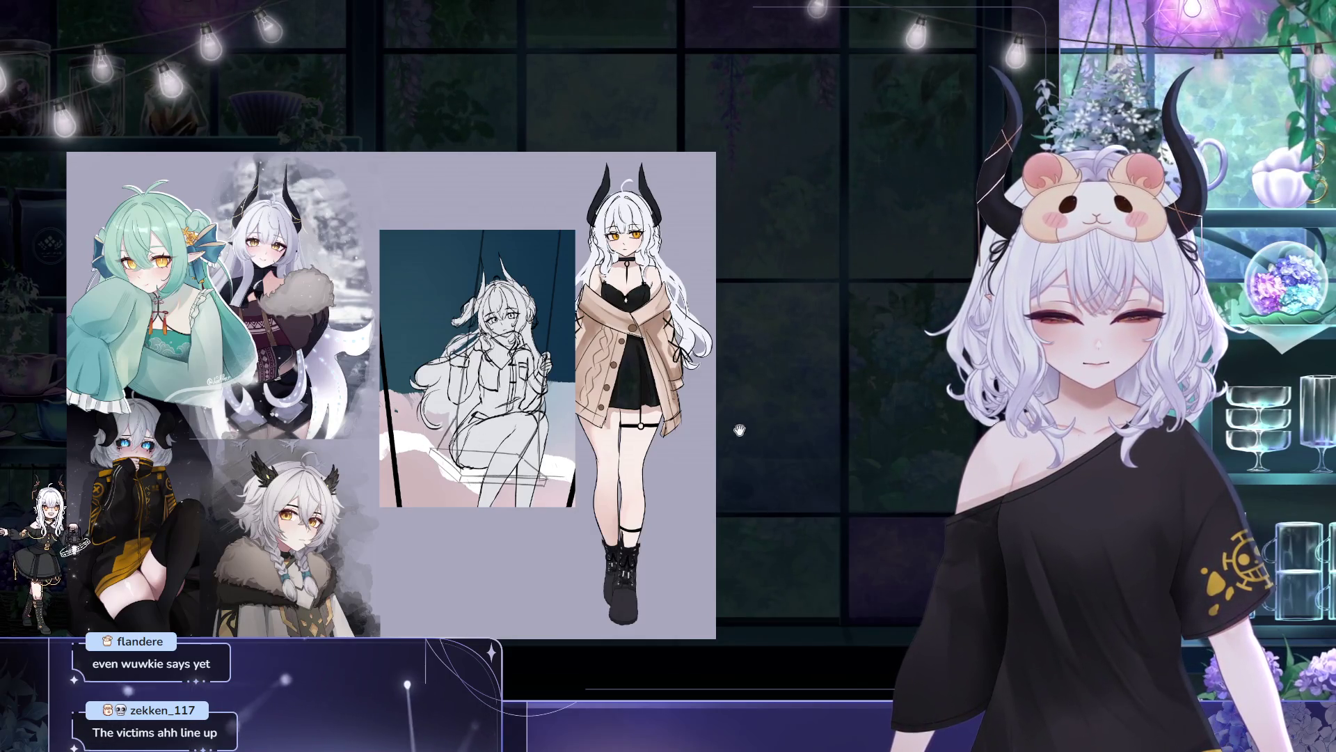
left_click_drag(488, 383, 669, 341)
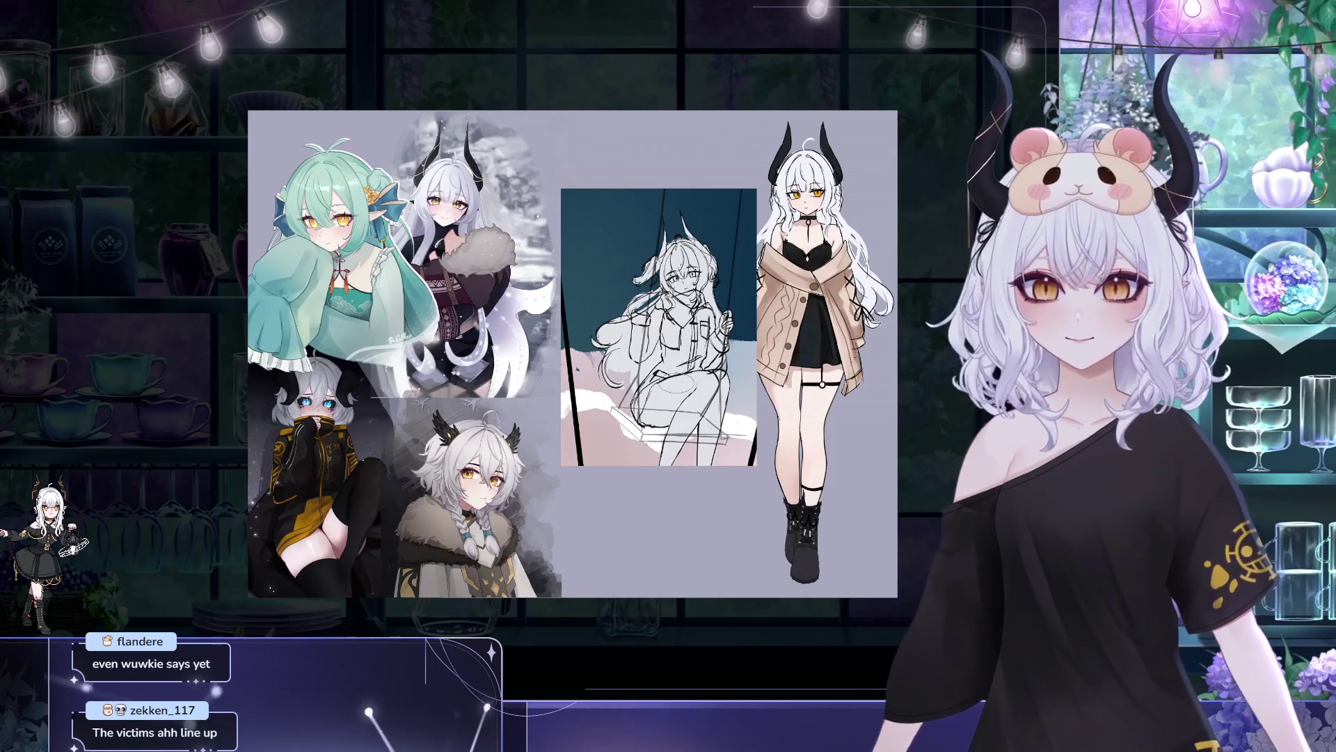
mouse_move(718, 460)
left_mouse_down()
mouse_move(588, 398)
mouse_move(551, 433)
left_mouse_up()
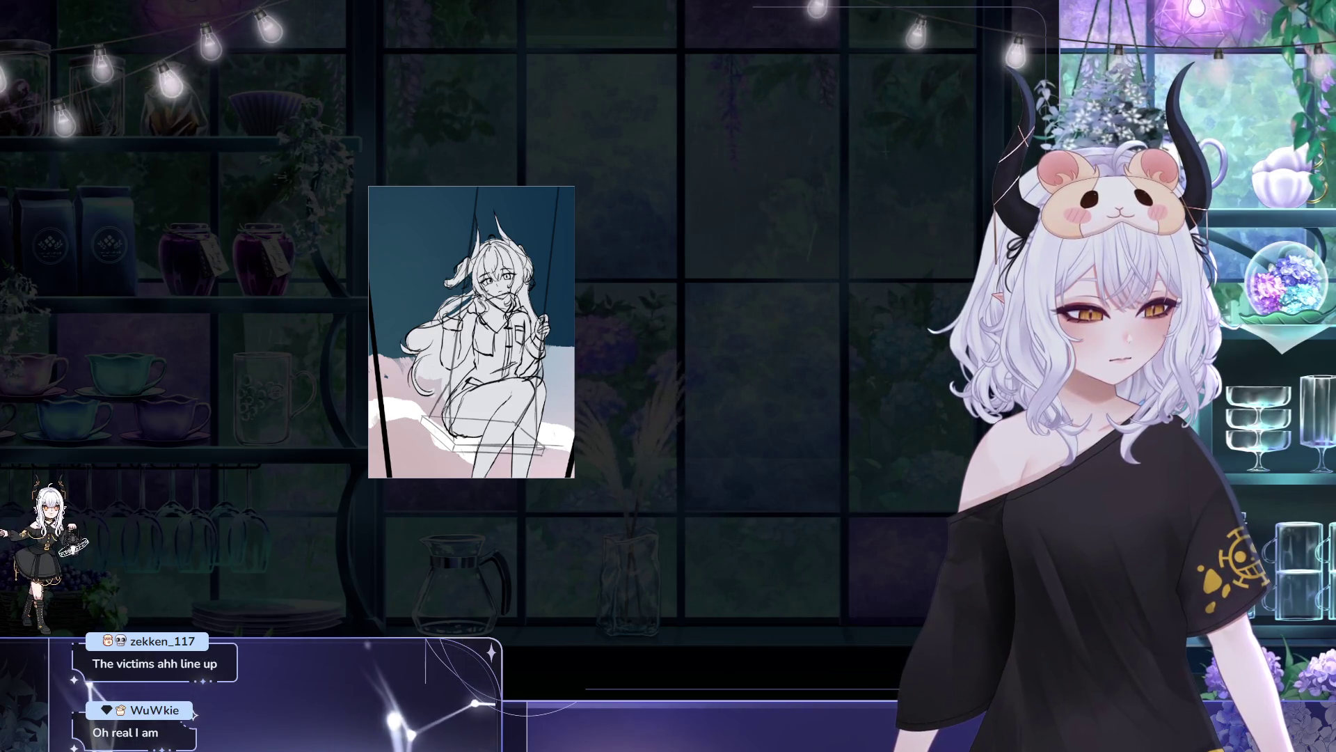
left_click(386, 376)
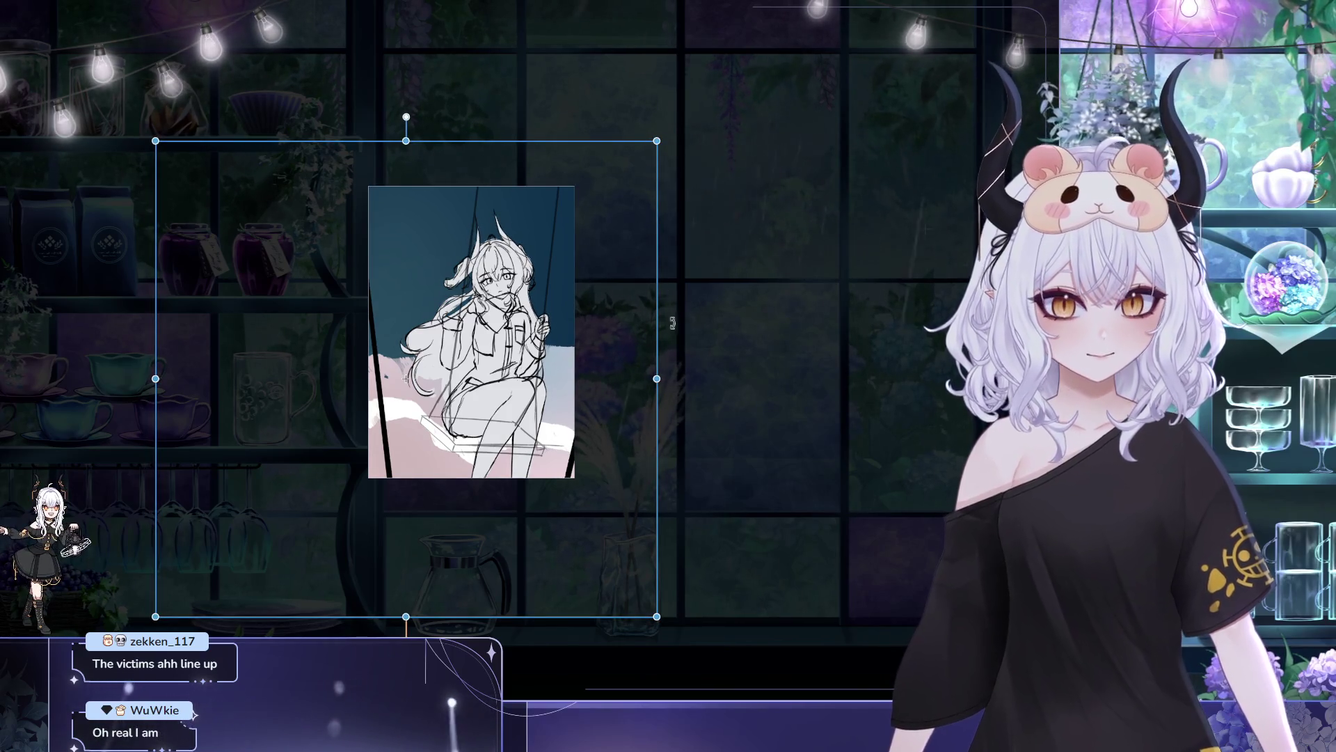
left_click(508, 658)
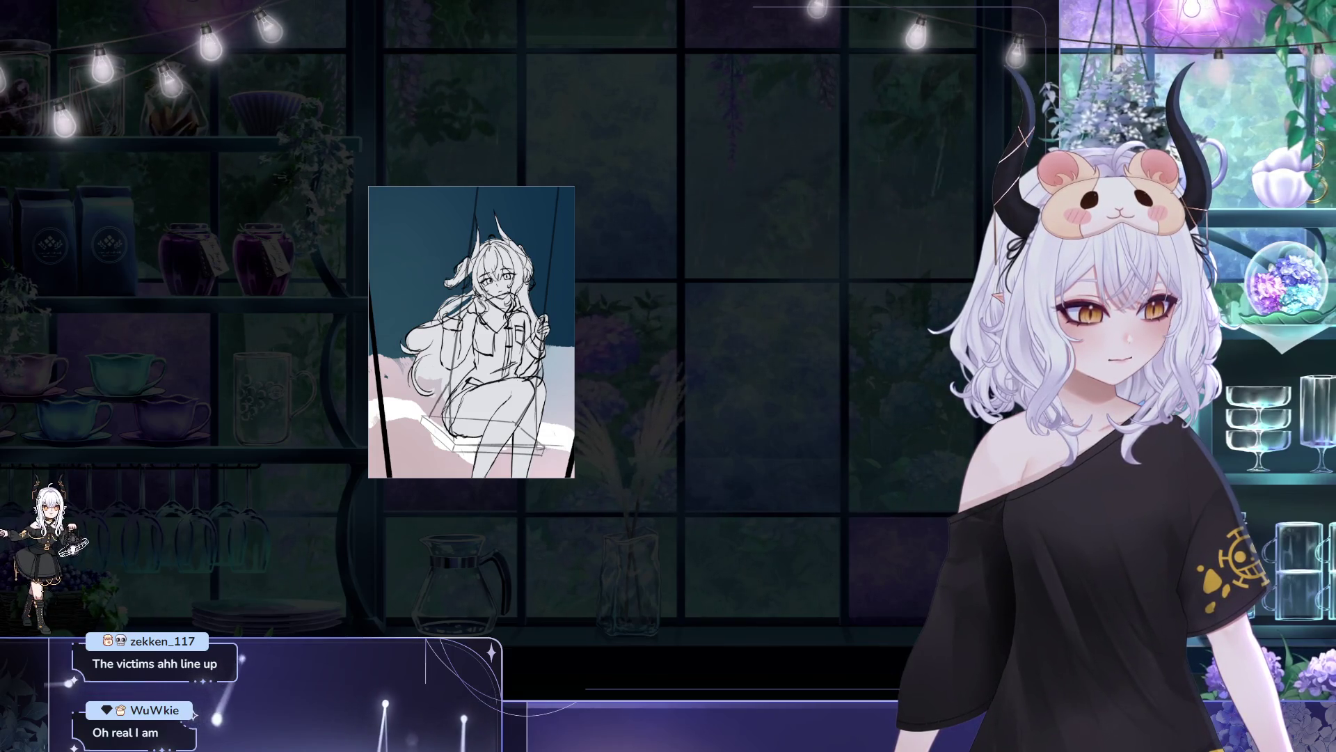
left_click(685, 218)
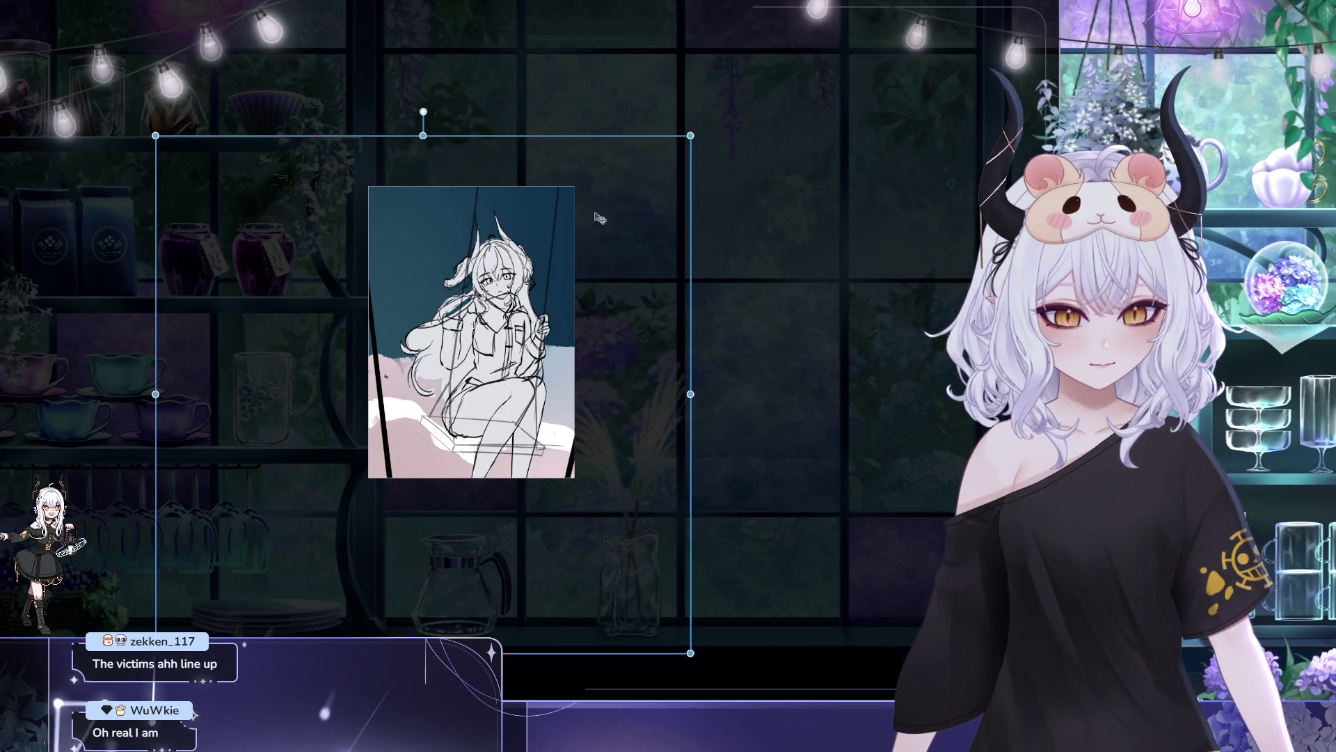
left_click_drag(690, 135, 693, 133)
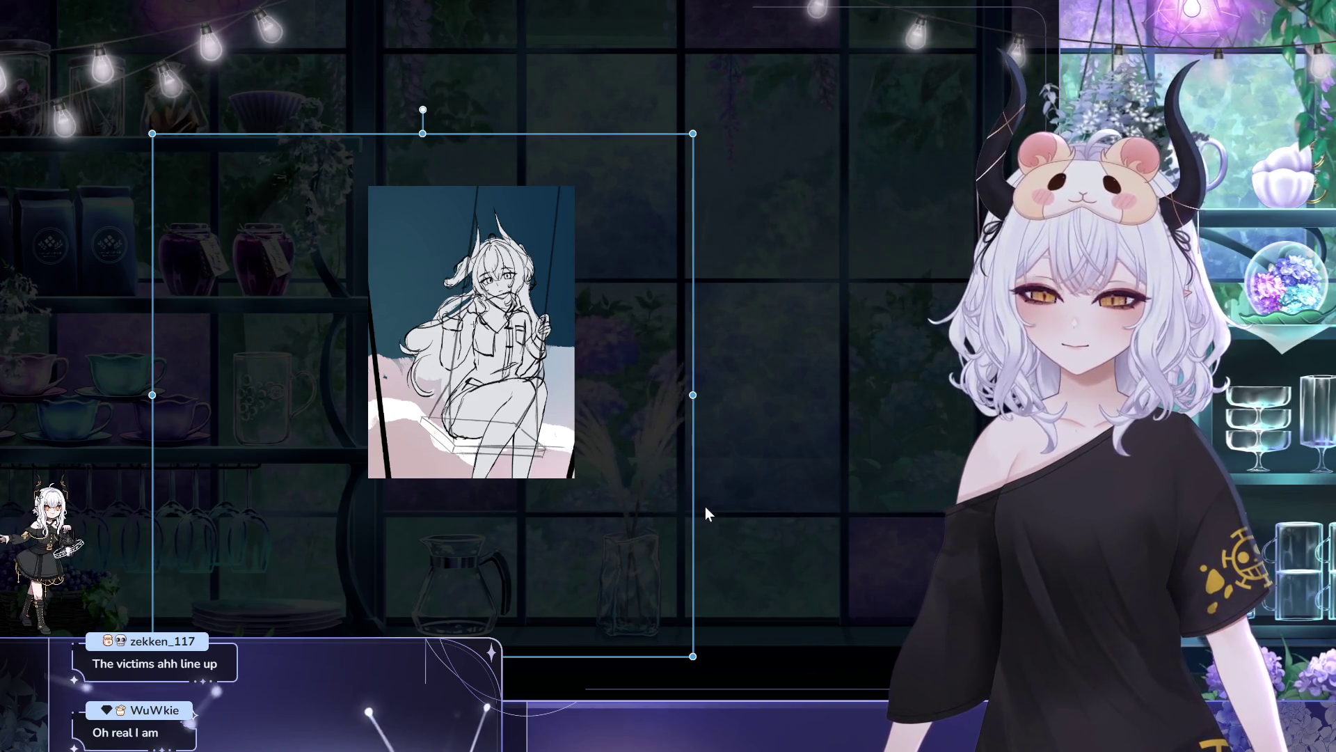
key("Return")
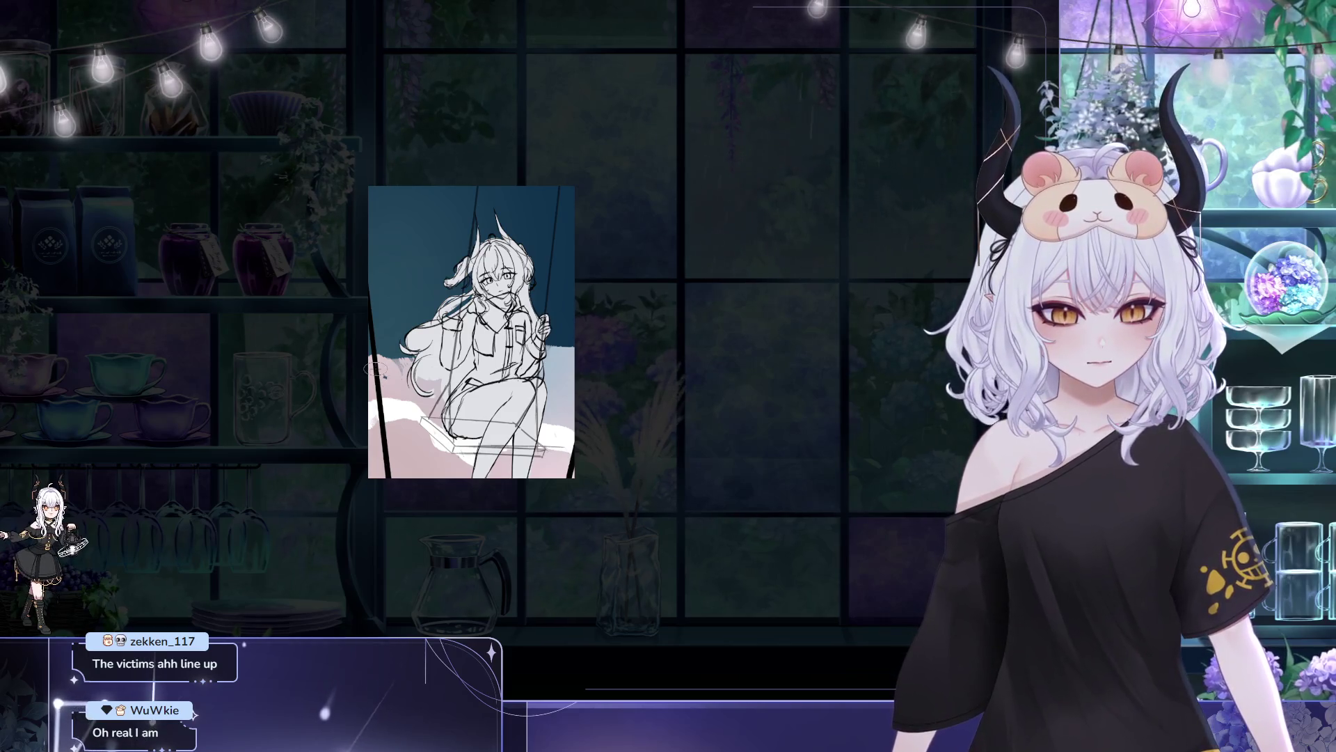
- Compare the pink-and-white clouds with undo/redo, then settle on plain white ground
key("ctrl+z")
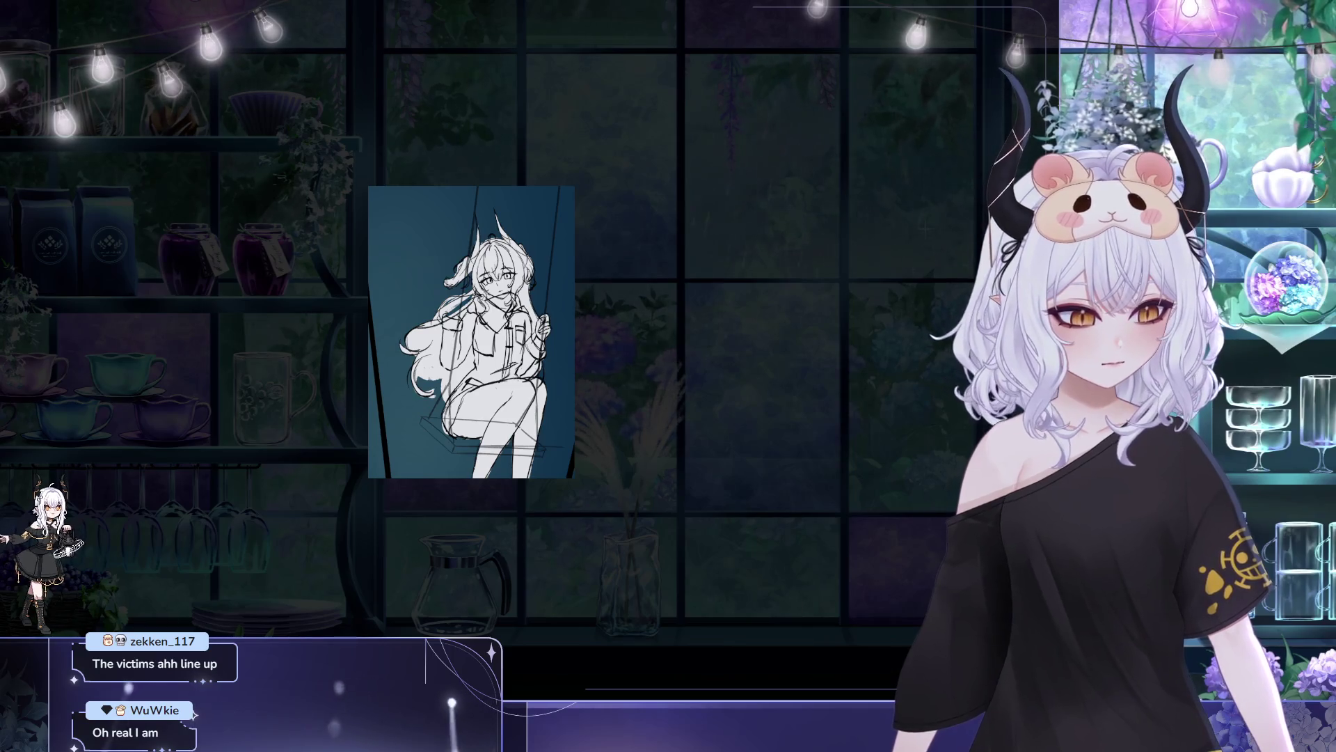
key("ctrl+y")
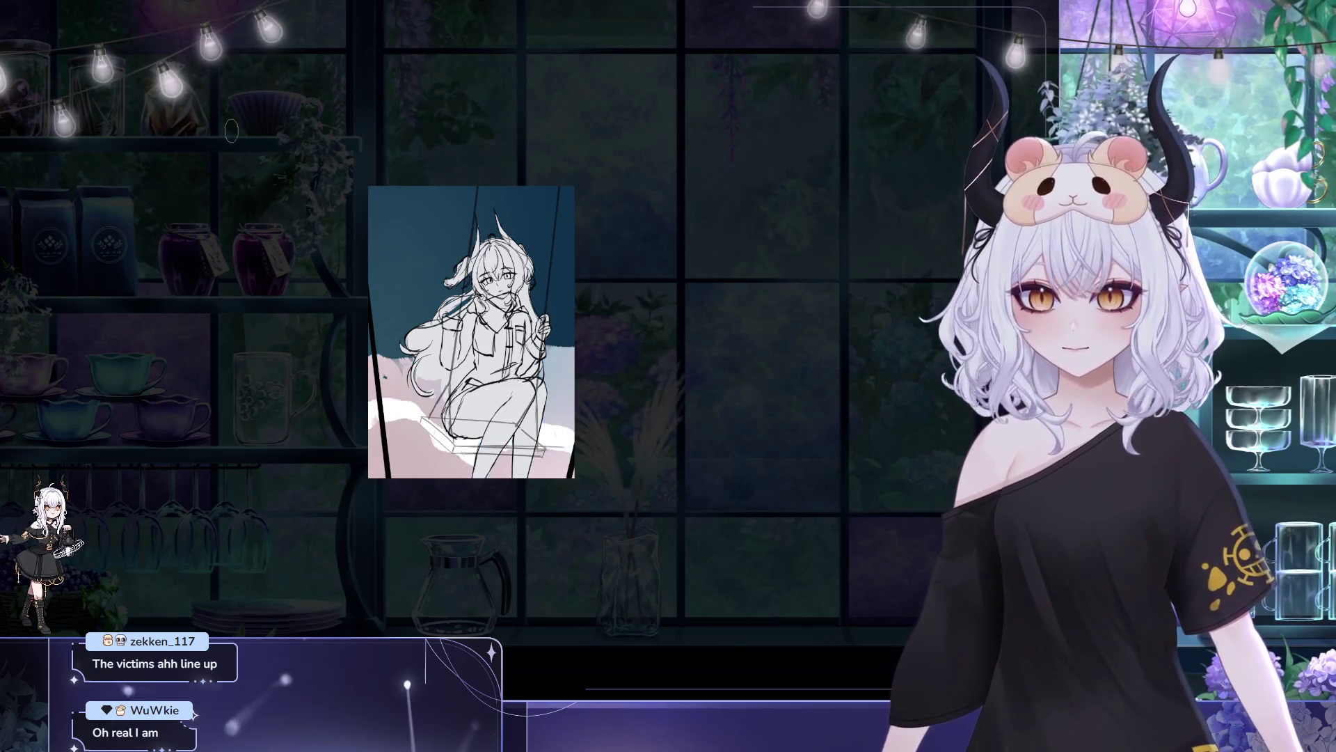
key("ctrl+z")
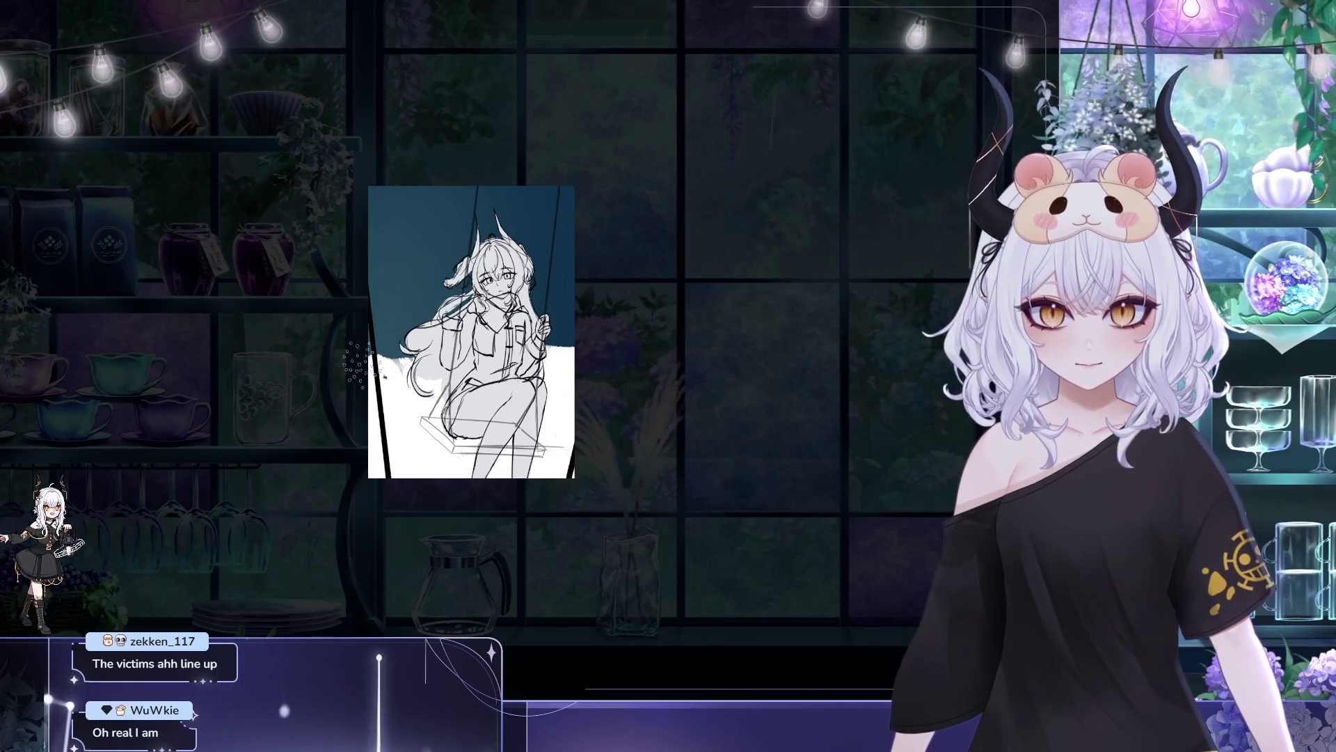
- Brush dark blue over the lower-left and right-edge white ground in several rough strokes
left_click_drag(355, 366, 439, 417)
key("ctrl+z")
mouse_move(379, 380)
left_mouse_down()
mouse_move(442, 348)
mouse_move(411, 365)
left_mouse_up()
mouse_move(536, 348)
left_mouse_down()
mouse_move(575, 366)
mouse_move(571, 380)
mouse_move(574, 358)
mouse_move(574, 397)
left_mouse_up()
mouse_move(379, 382)
left_mouse_down()
mouse_move(366, 375)
mouse_move(449, 390)
left_mouse_up()
left_click_drag(539, 376, 574, 418)
left_click_drag(375, 389, 442, 379)
mouse_move(543, 390)
left_mouse_down()
mouse_move(575, 442)
mouse_move(574, 401)
left_mouse_up()
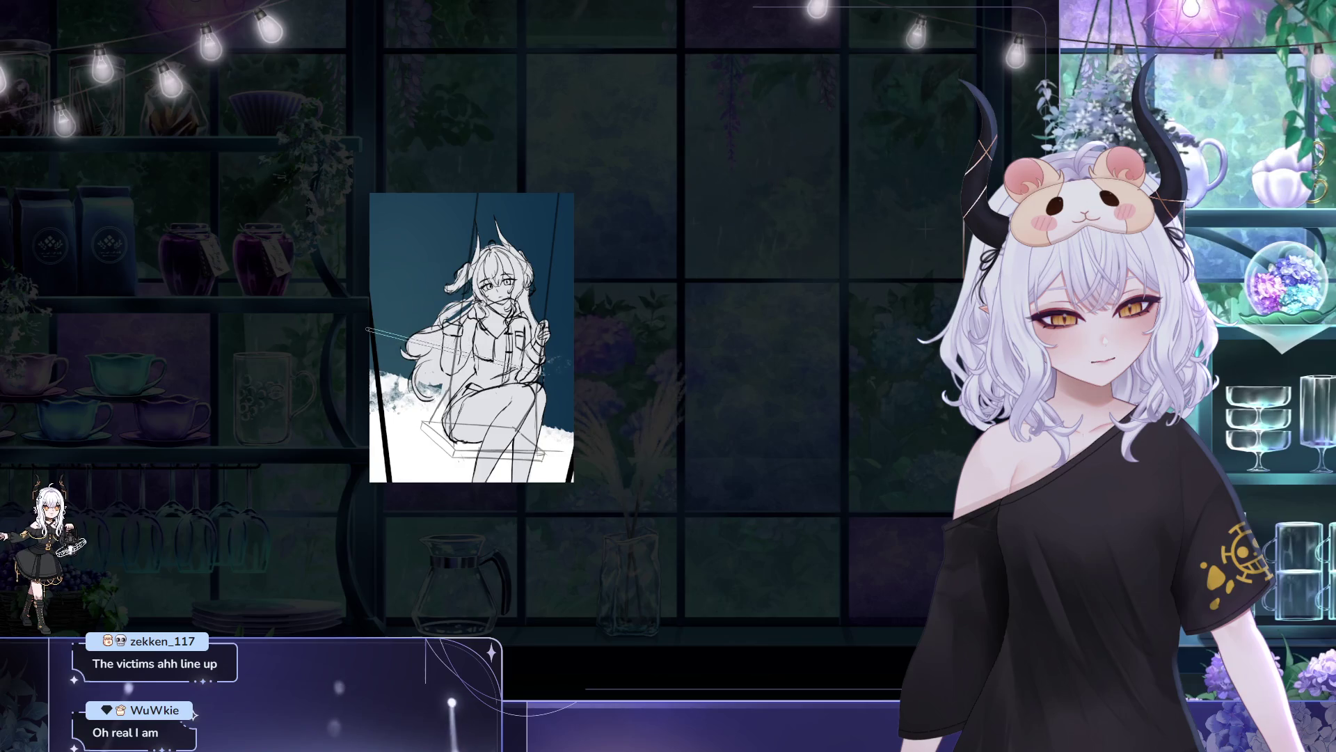
- Rotate the ruler to a new angle and draw a straight light line along it
mouse_move(562, 360)
left_mouse_down()
mouse_move(581, 396)
mouse_move(375, 343)
left_mouse_up()
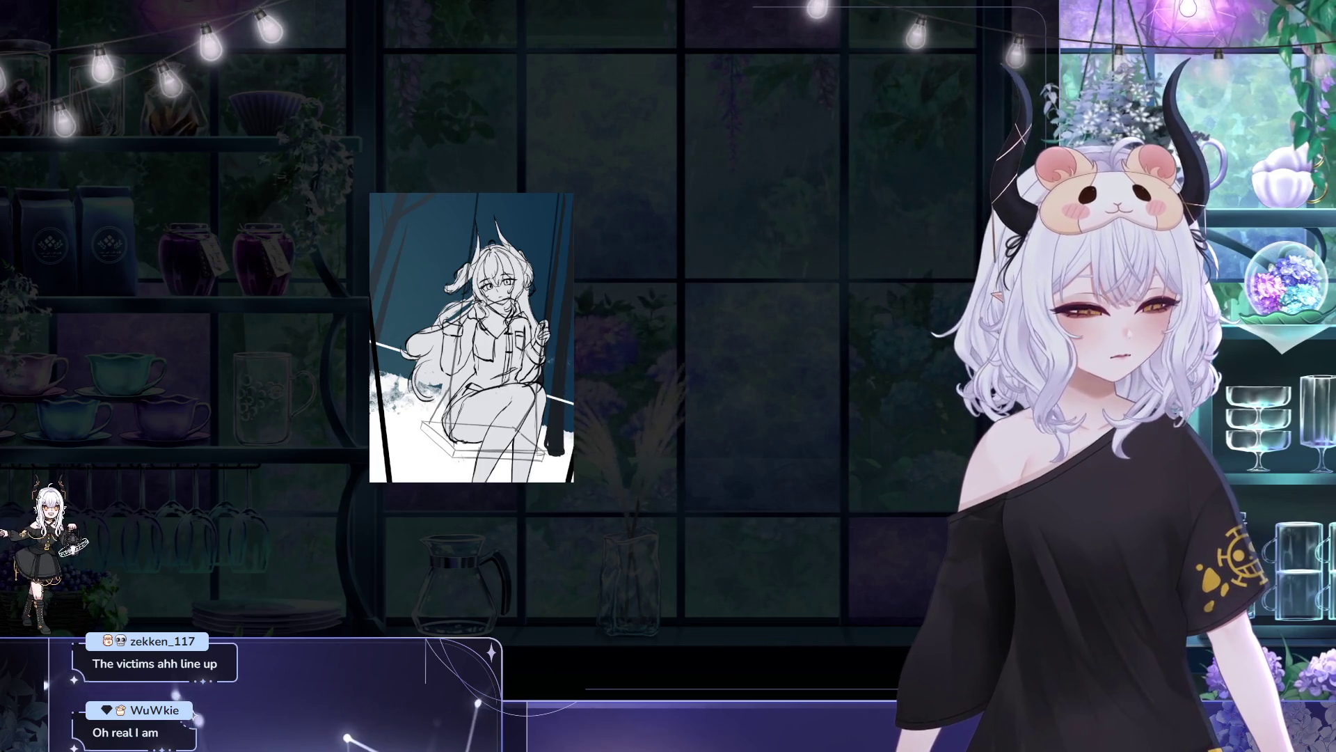
left_click_drag(375, 343, 572, 403)
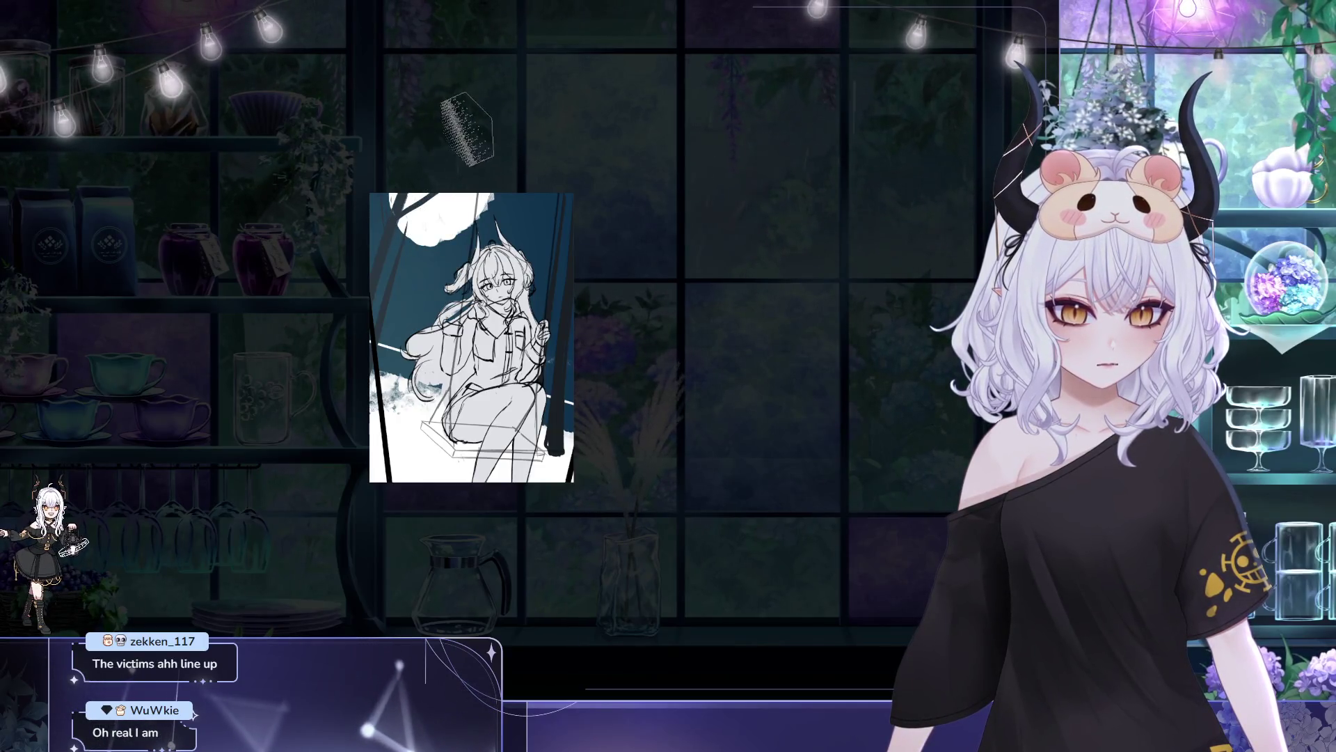
- Draw a large white filled moon at the top-left and adjust it with Ctrl+T
left_click_drag(481, 193, 480, 228)
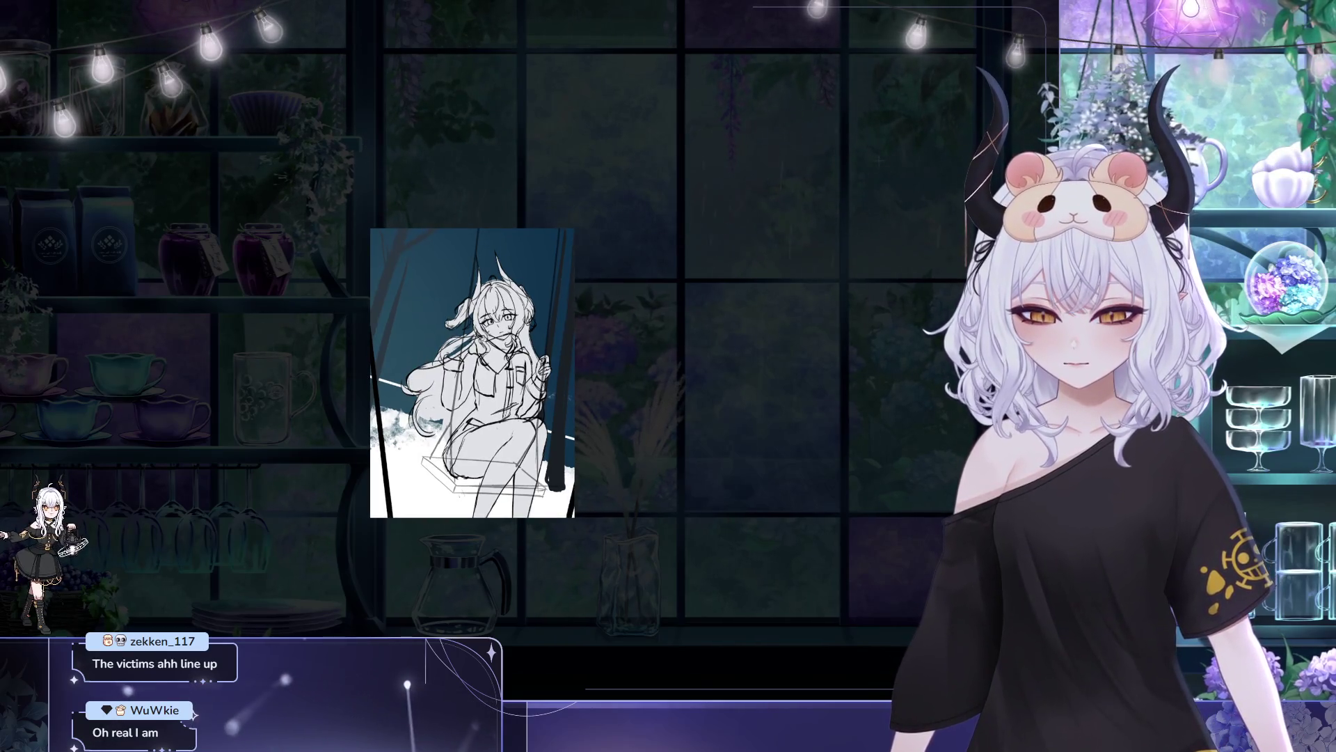
left_click_drag(449, 246, 519, 304)
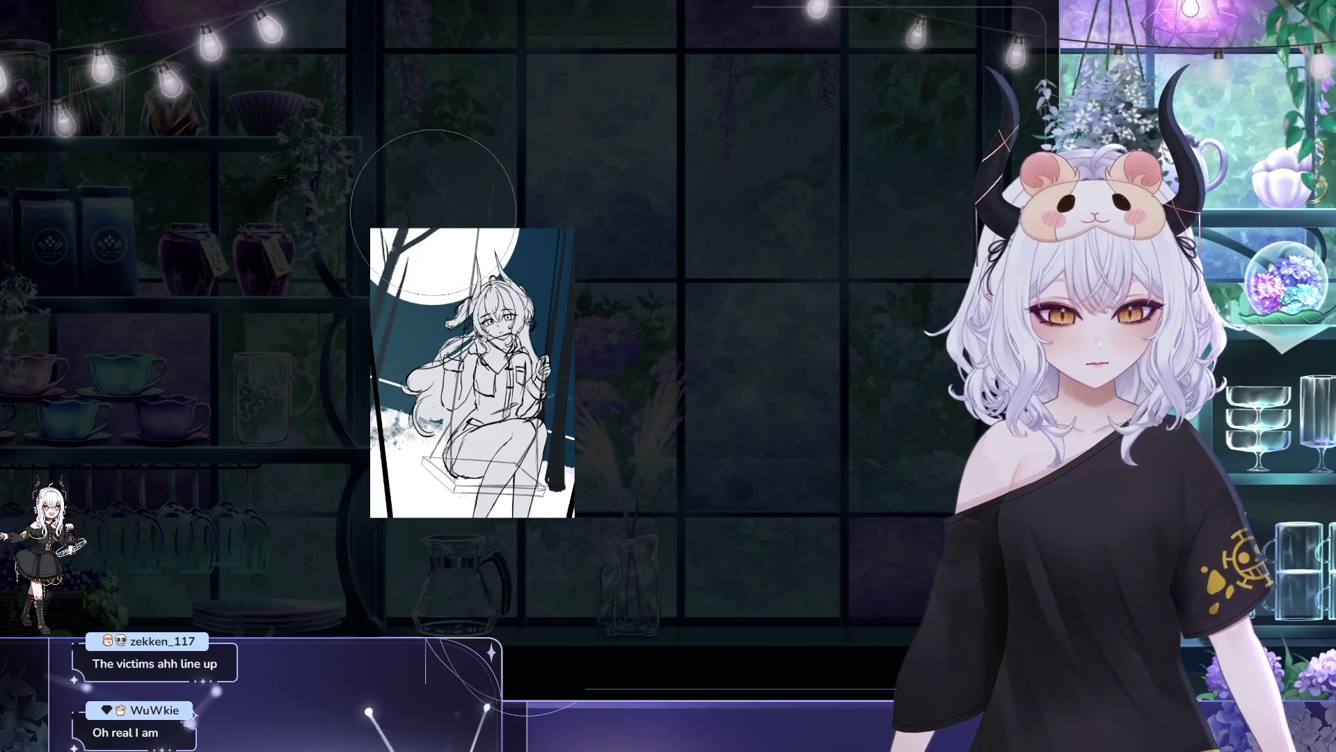
key("ctrl+t")
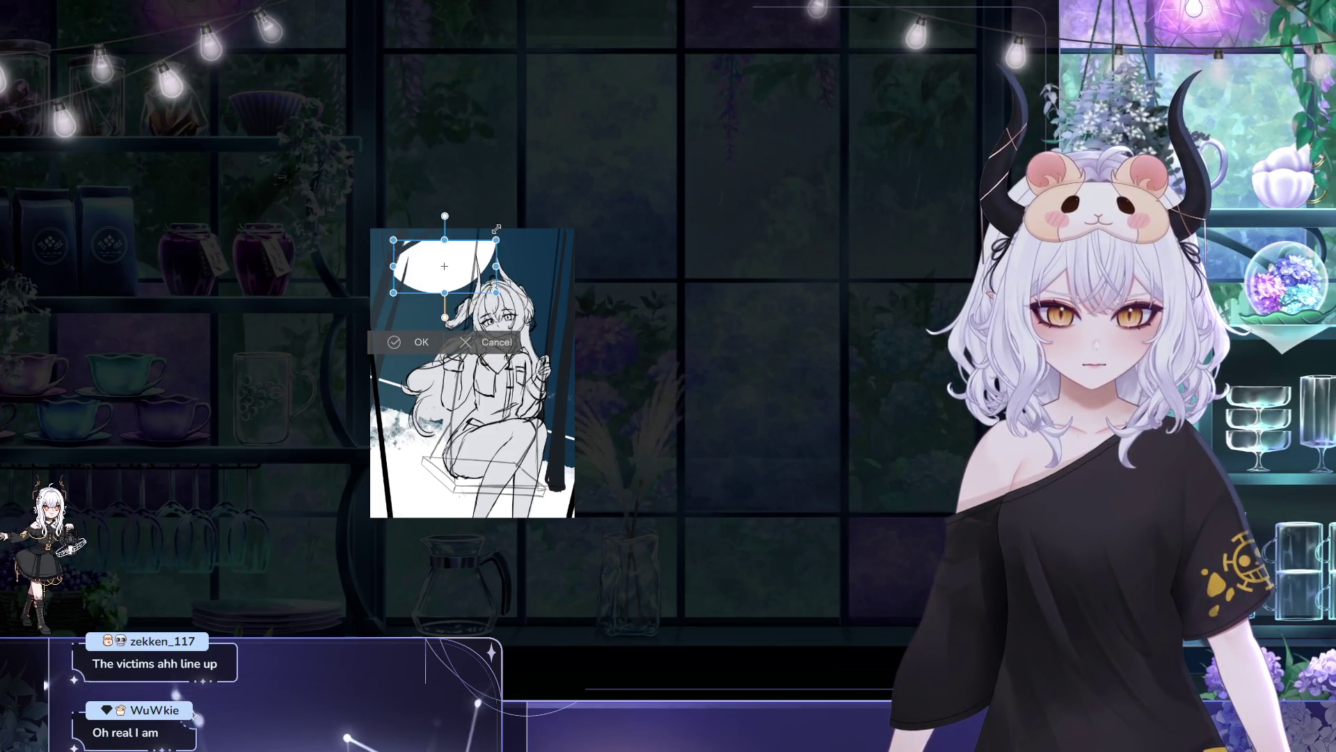
key("Return")
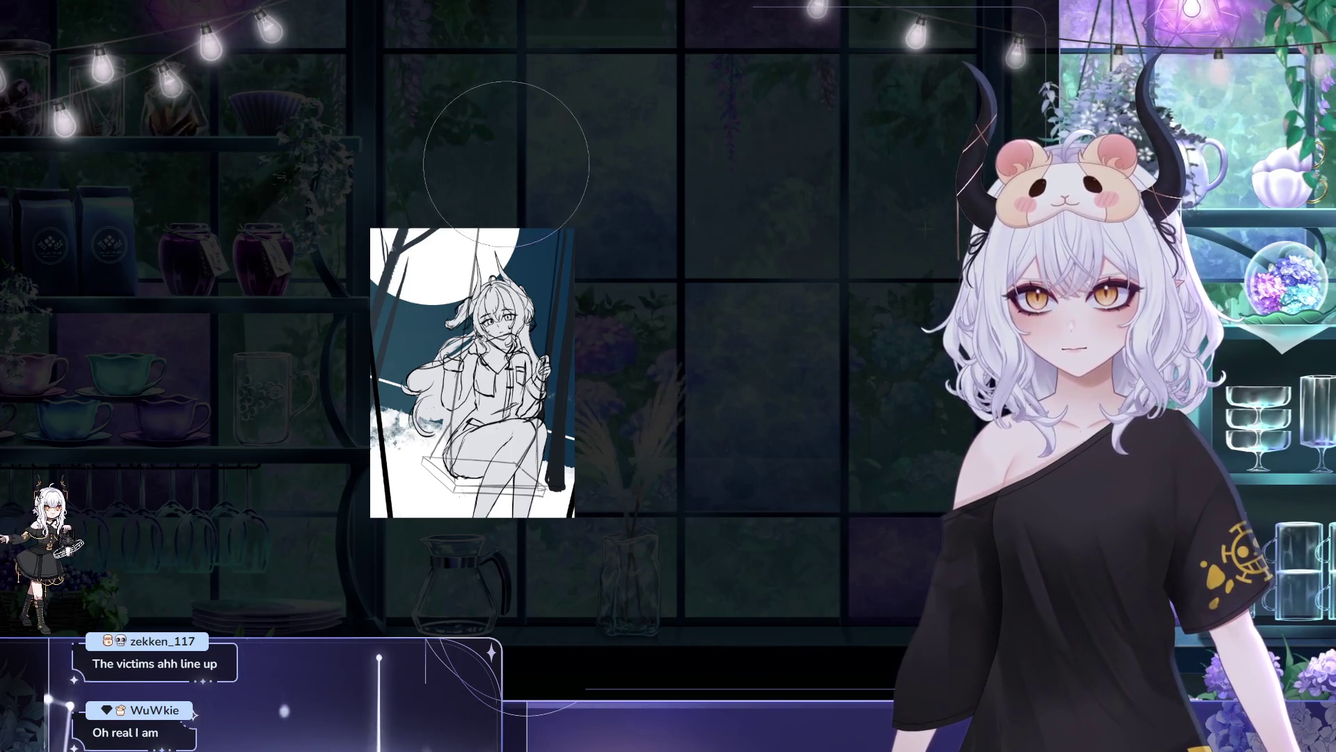
- Toggle the moon and branches off and on twice to compare the look
key("Delete")
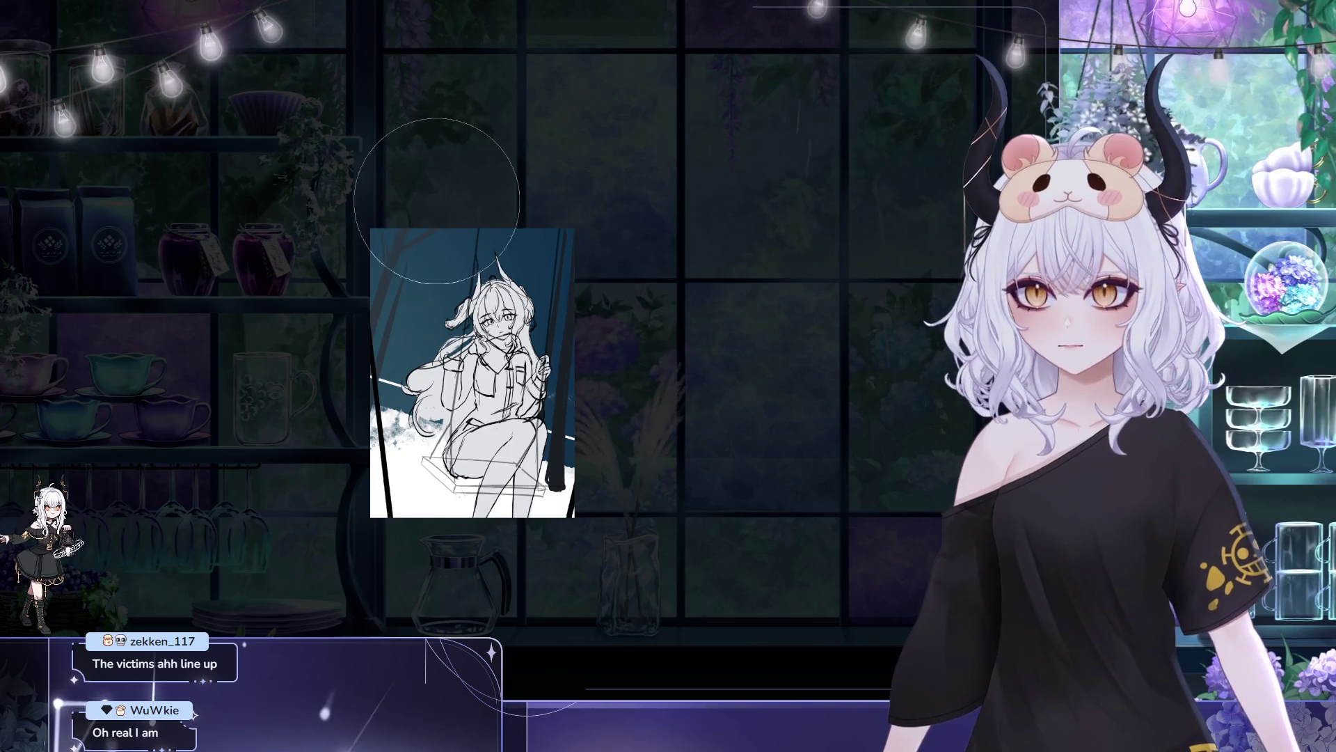
key("ctrl+z")
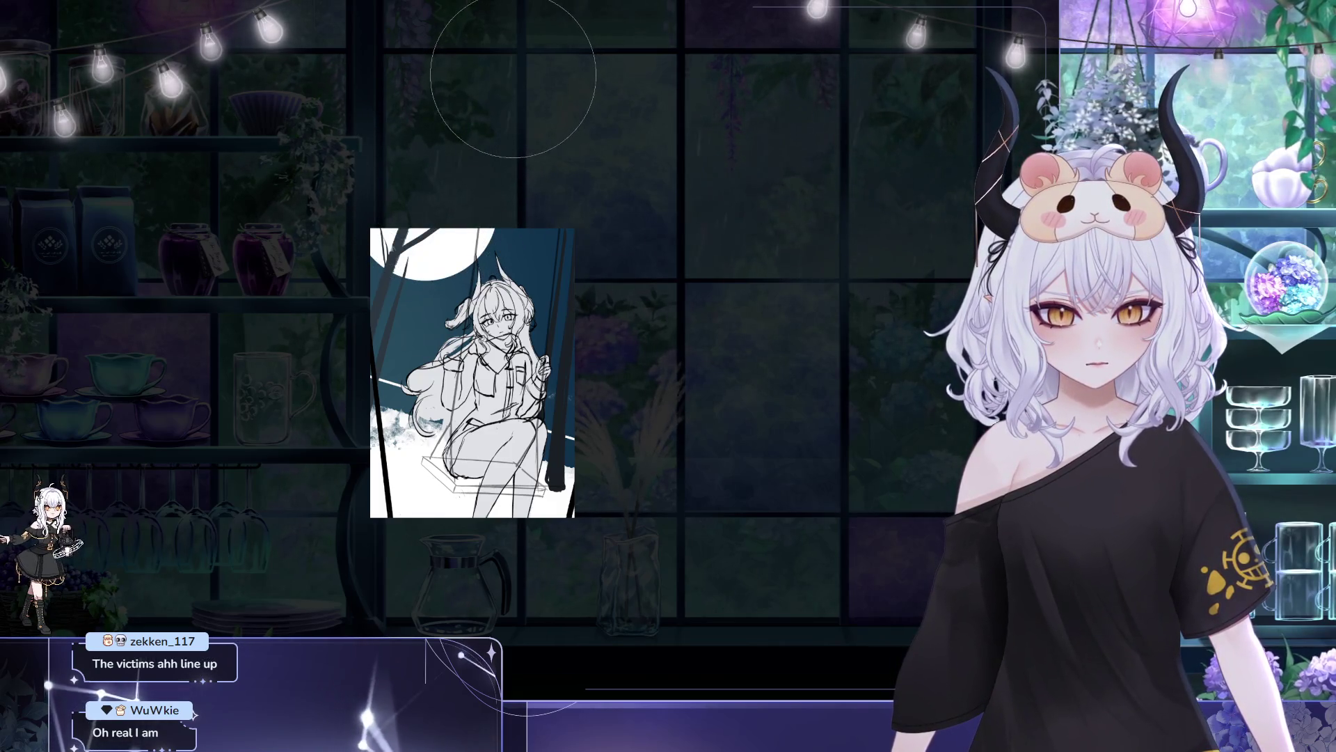
key("Delete")
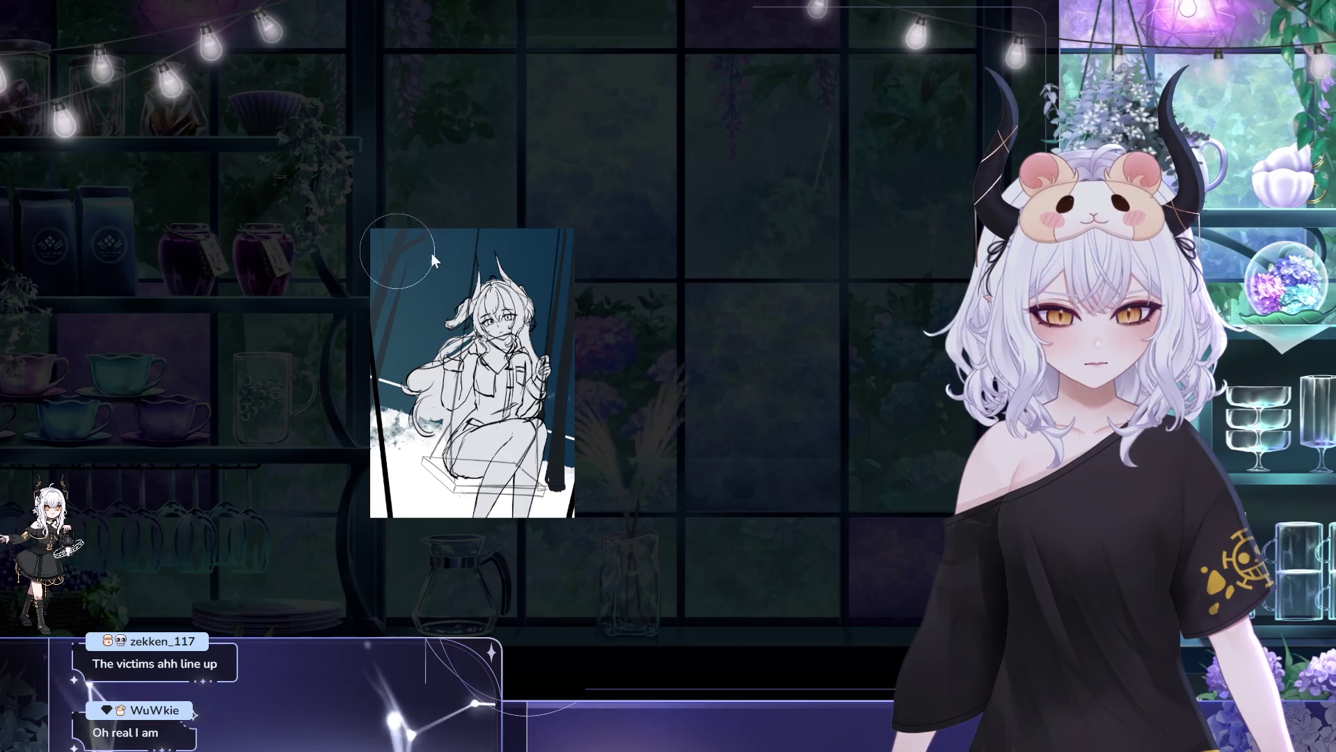
key("ctrl+z")
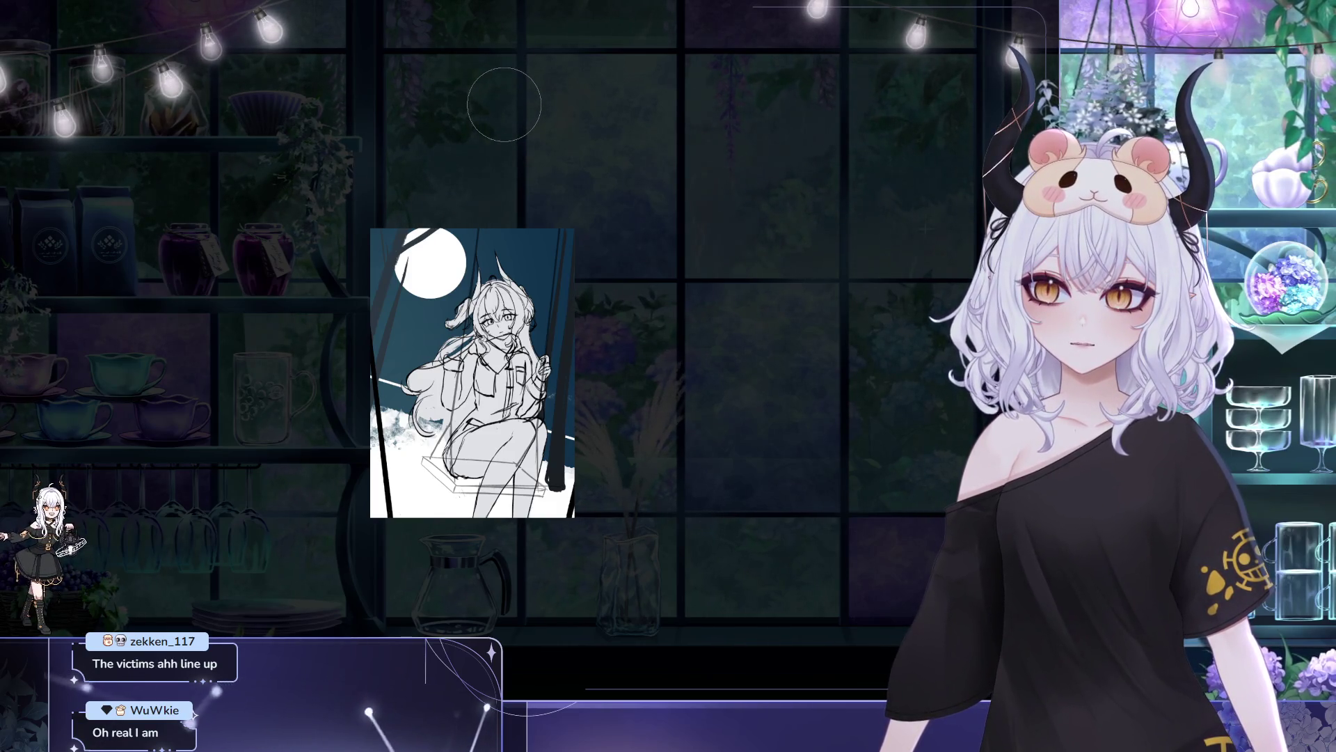
left_click_drag(513, 180, 506, 193)
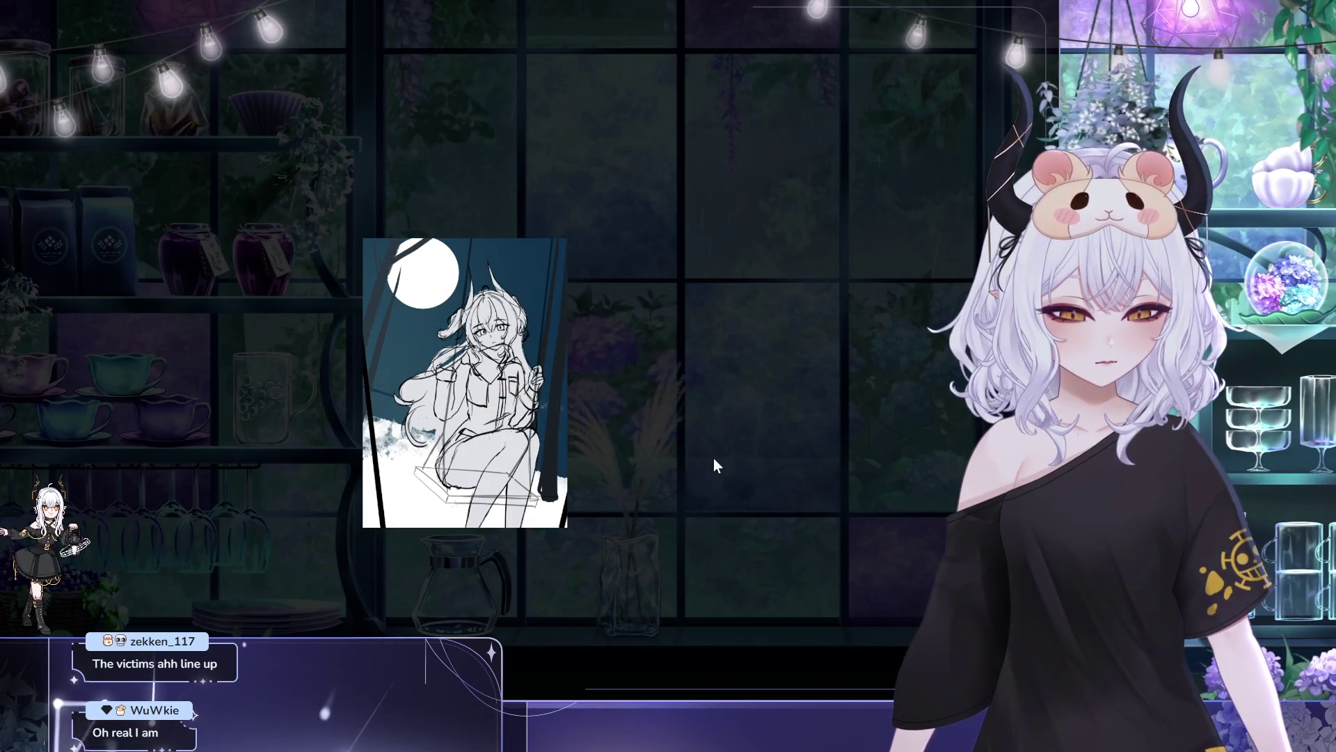
left_click(565, 503)
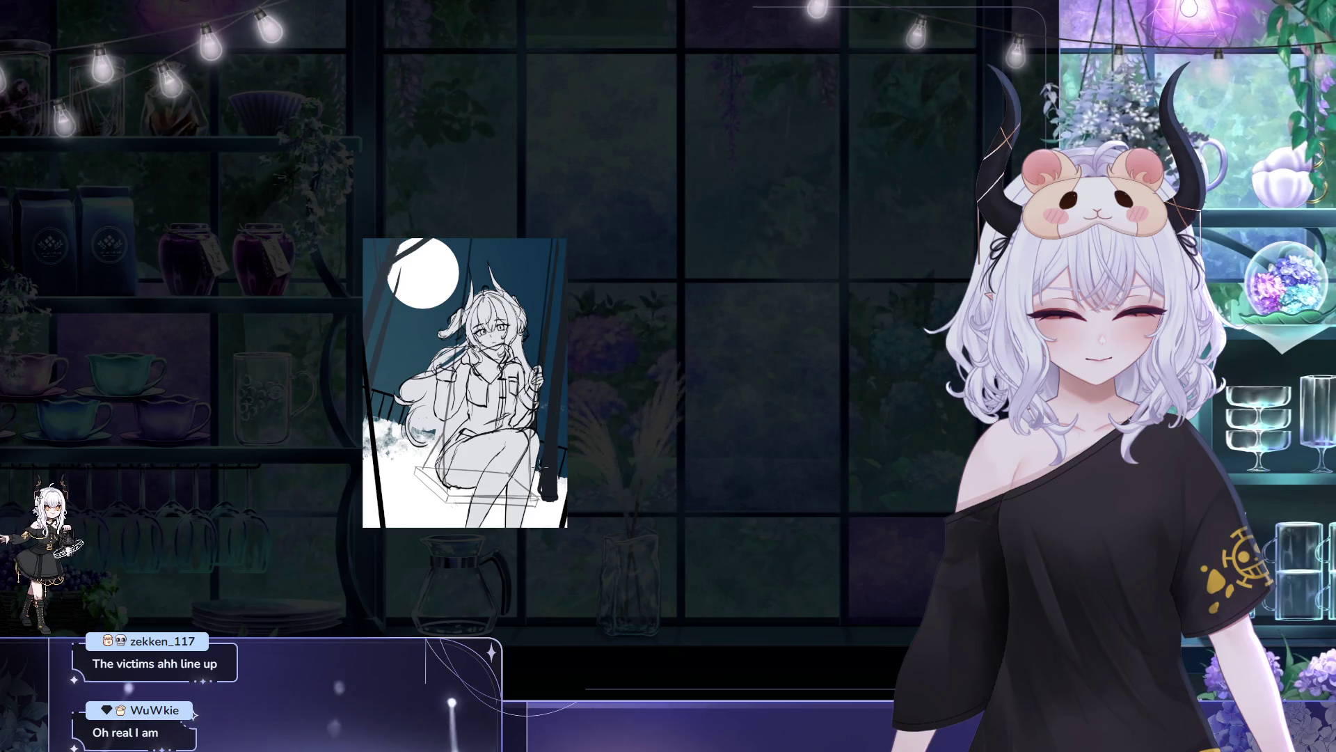
left_click_drag(626, 387, 625, 393)
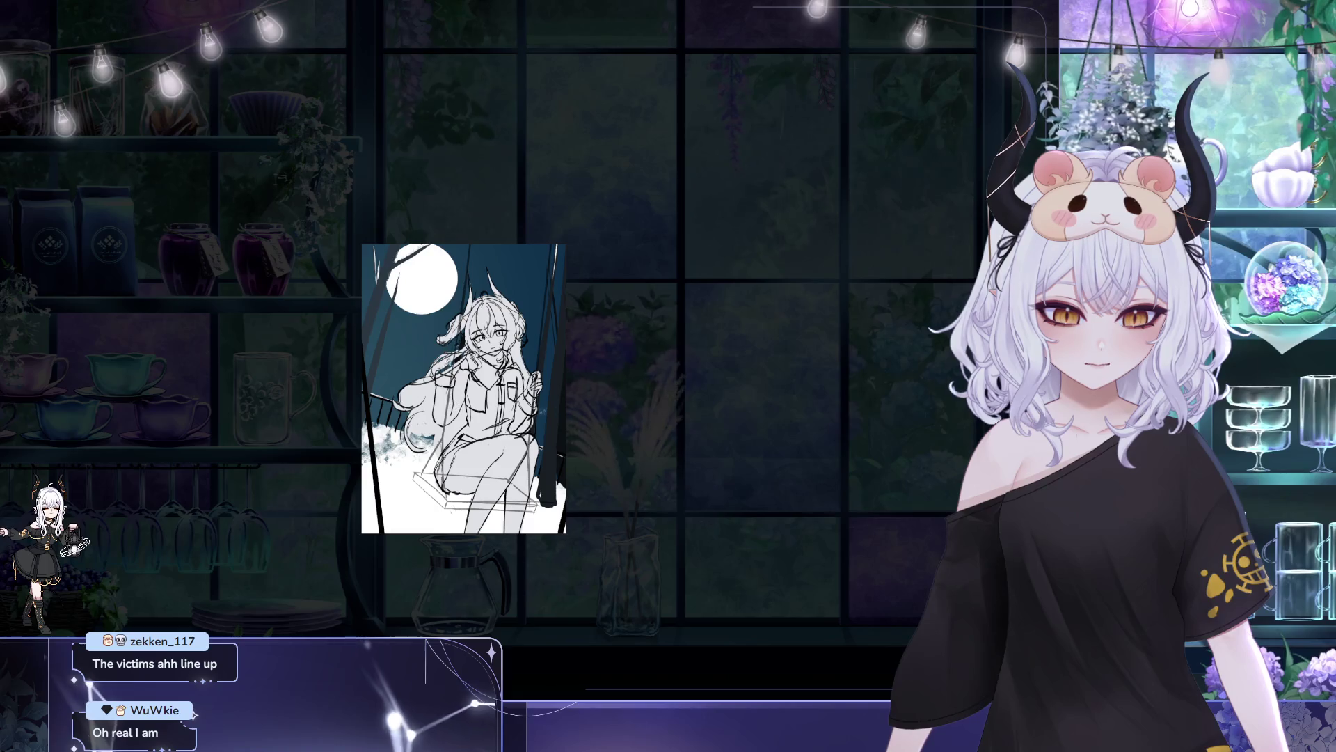
mouse_move(658, 468)
left_mouse_down()
mouse_move(649, 478)
mouse_move(632, 435)
left_mouse_up()
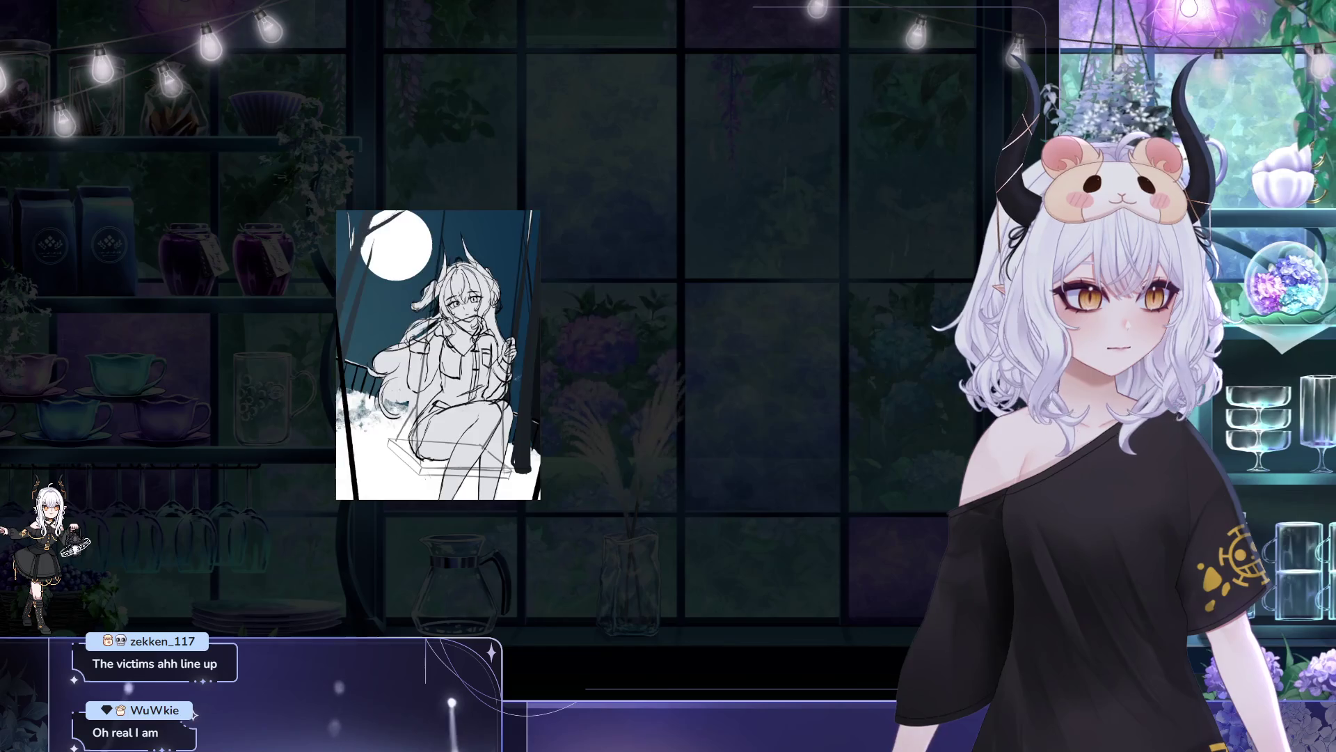
key("h")
left_click_drag(765, 334, 841, 198)
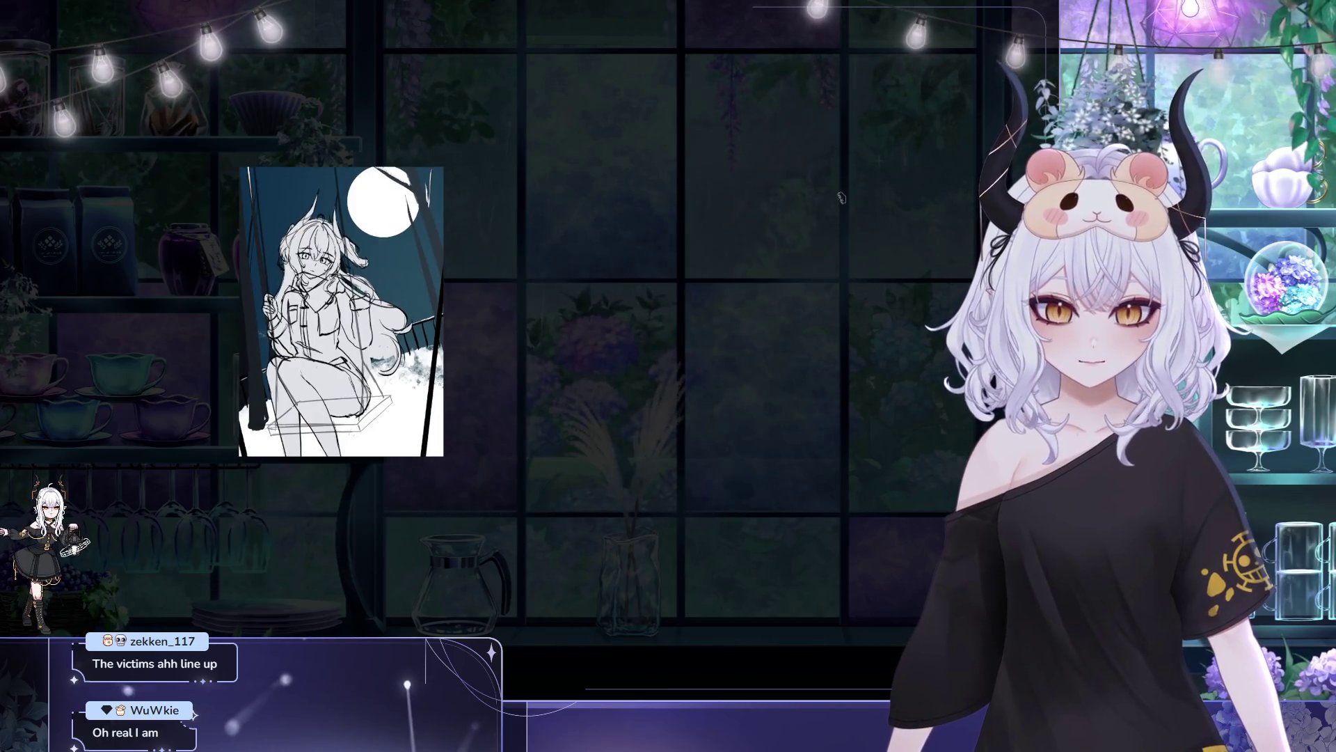
scroll(336, 222, "up", 2)
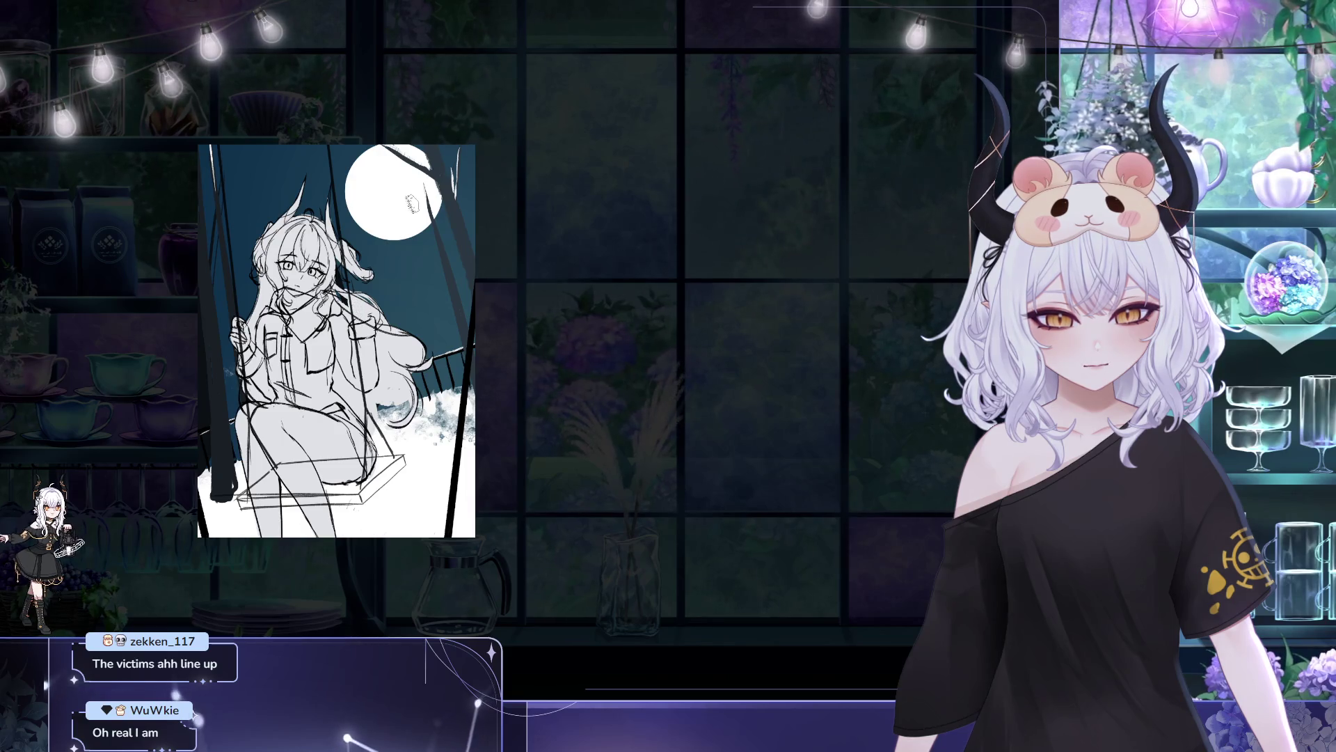
left_click_drag(515, 114, 556, 127)
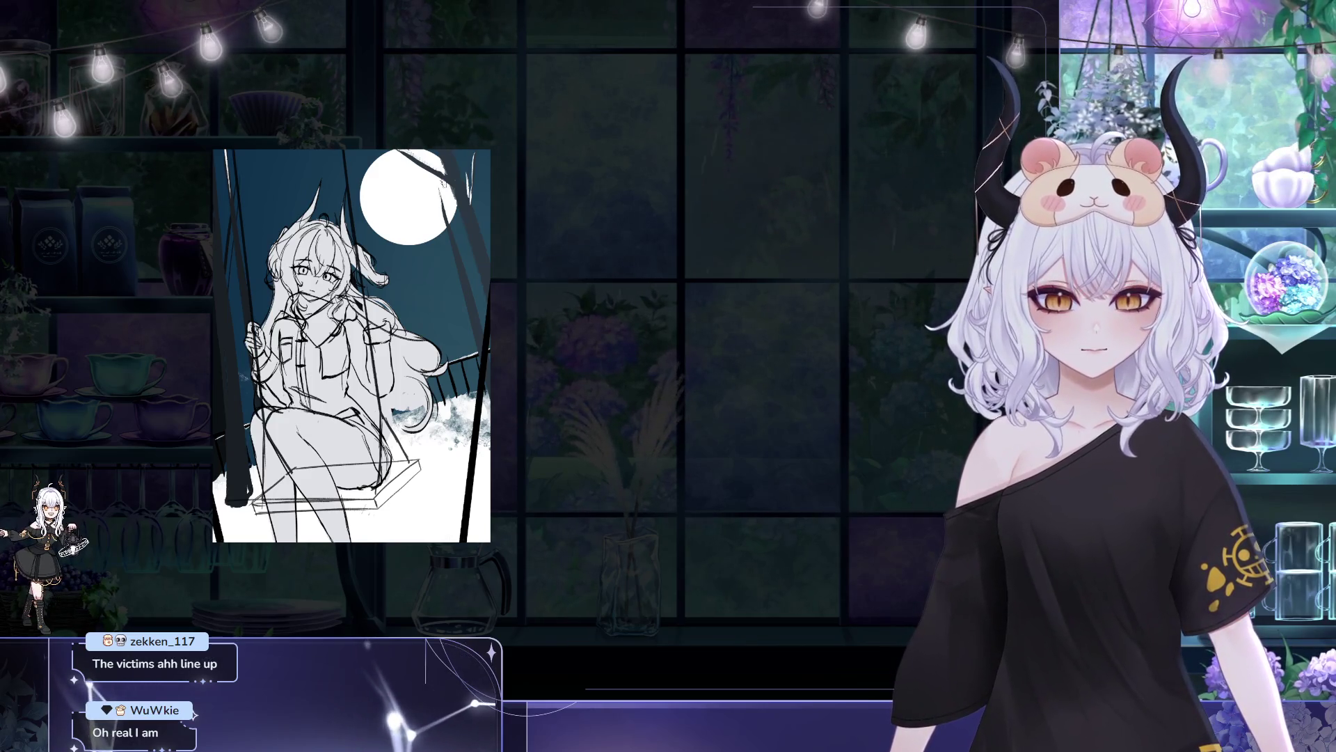
key("h")
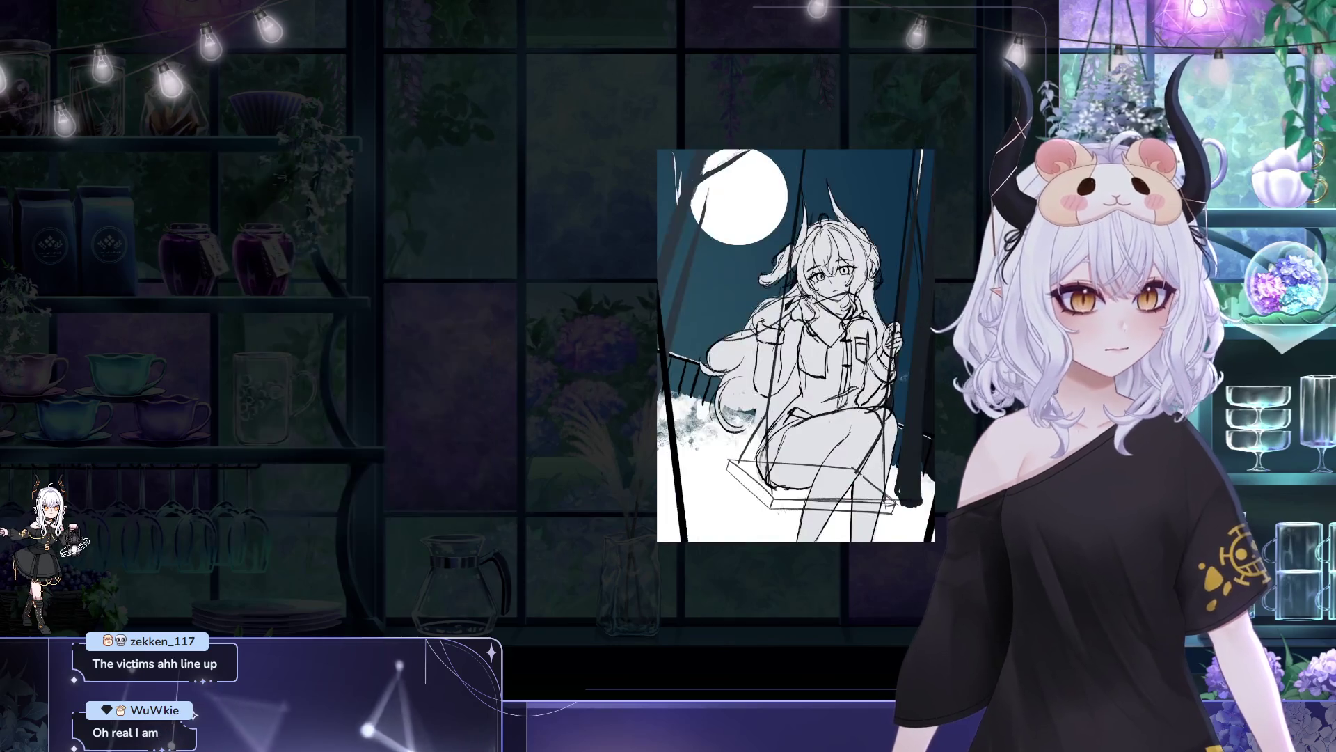
- Recentre and zoom out, then enable the gradient-map colour correction layer
left_click_drag(1181, 254, 944, 254)
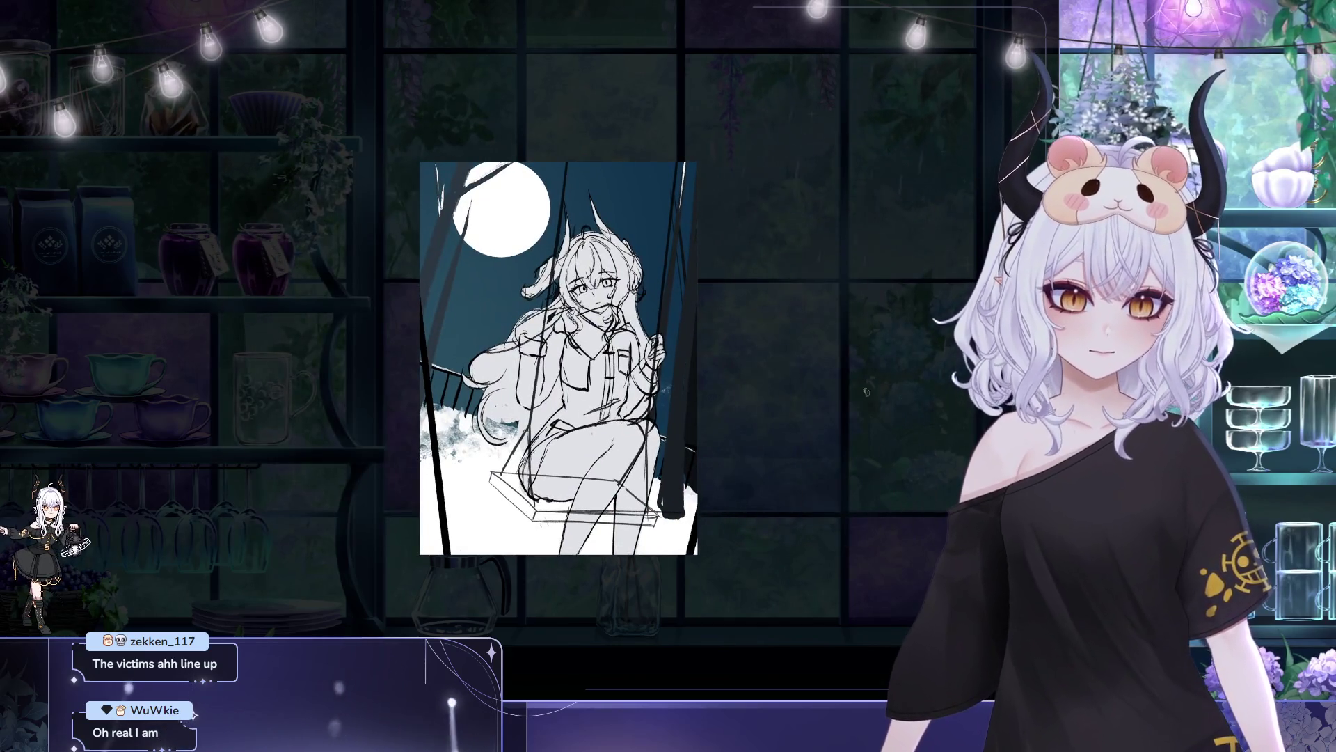
scroll(560, 358, "down", 3)
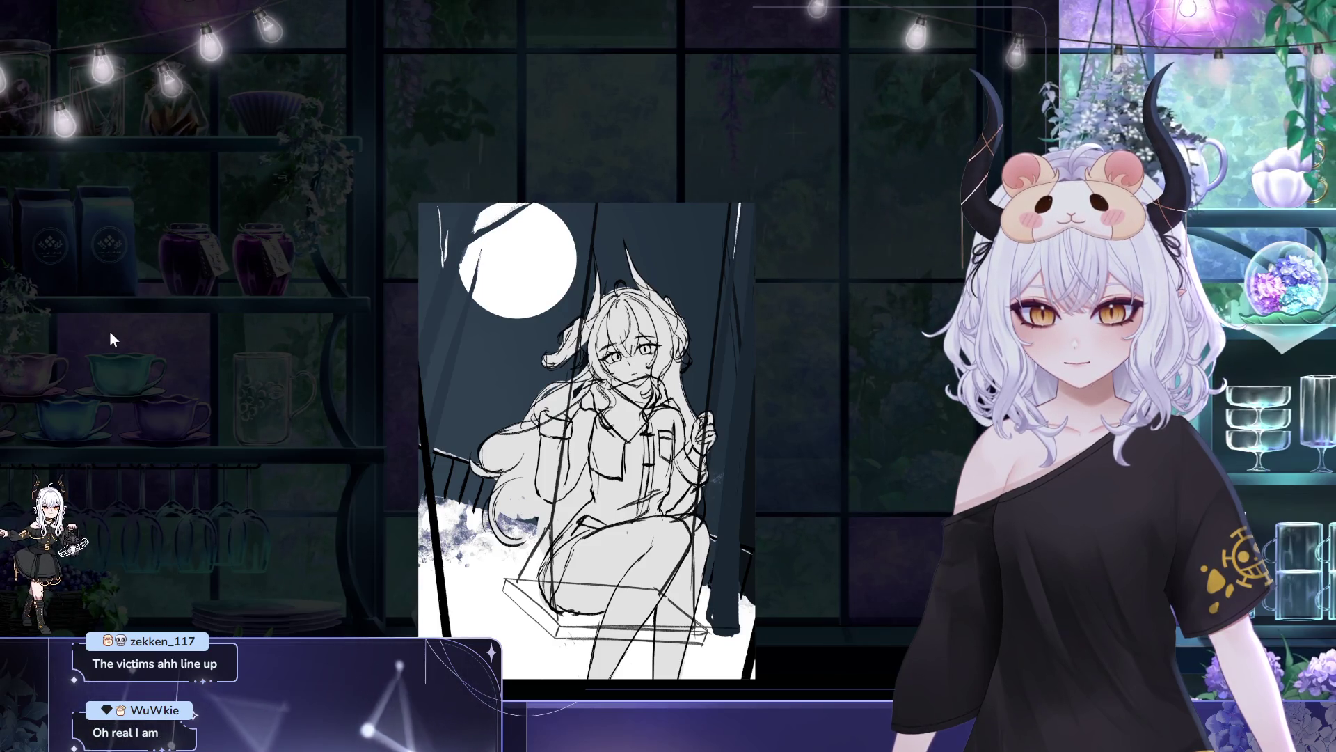
left_click(115, 240)
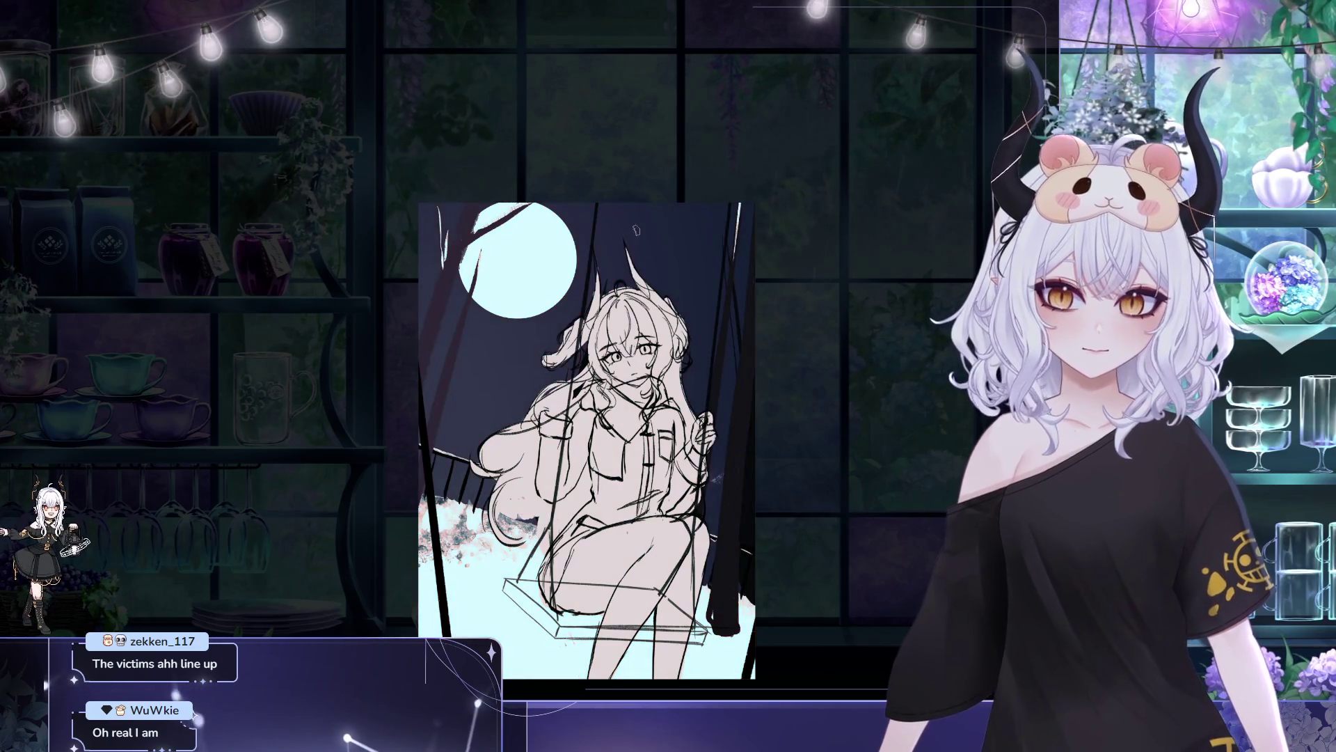
- Toggle the colour adjustment off and back on to compare, zooming the canvas
scroll(778, 503, "up", 1)
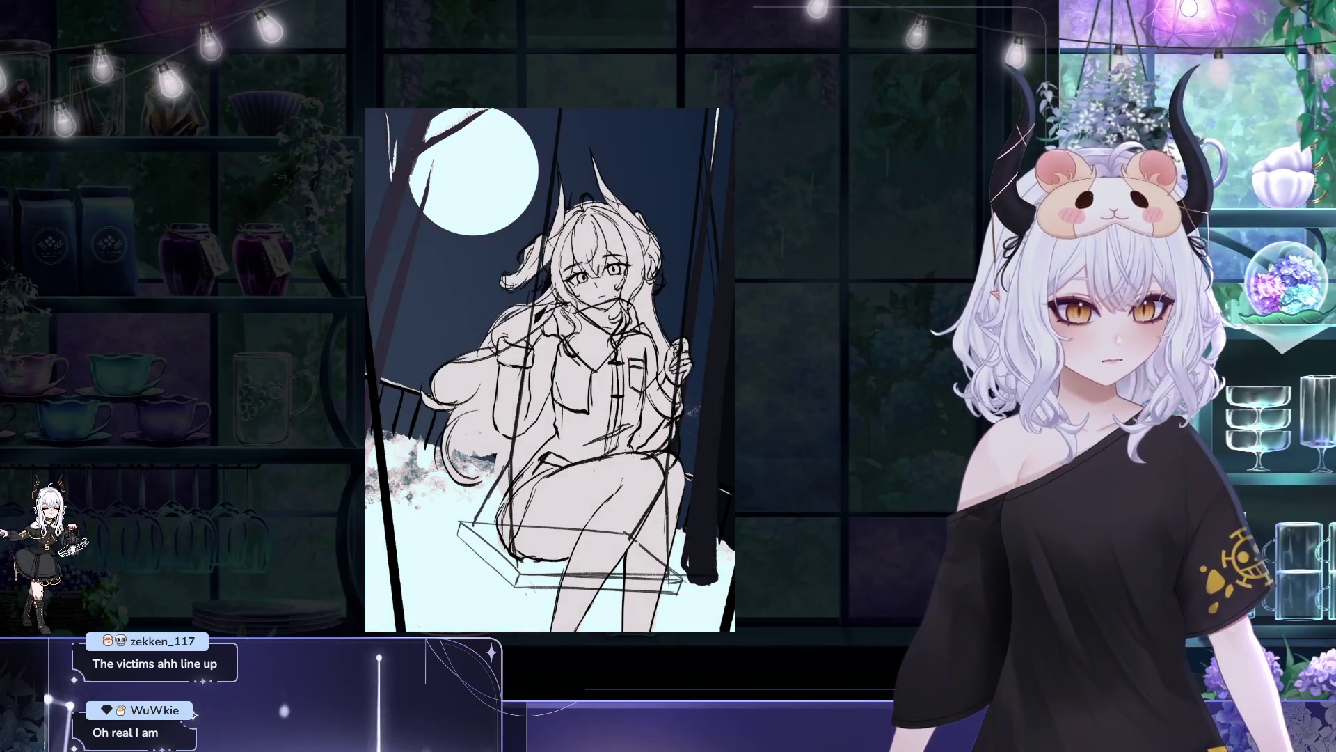
key("ctrl+z")
key("ctrl+y")
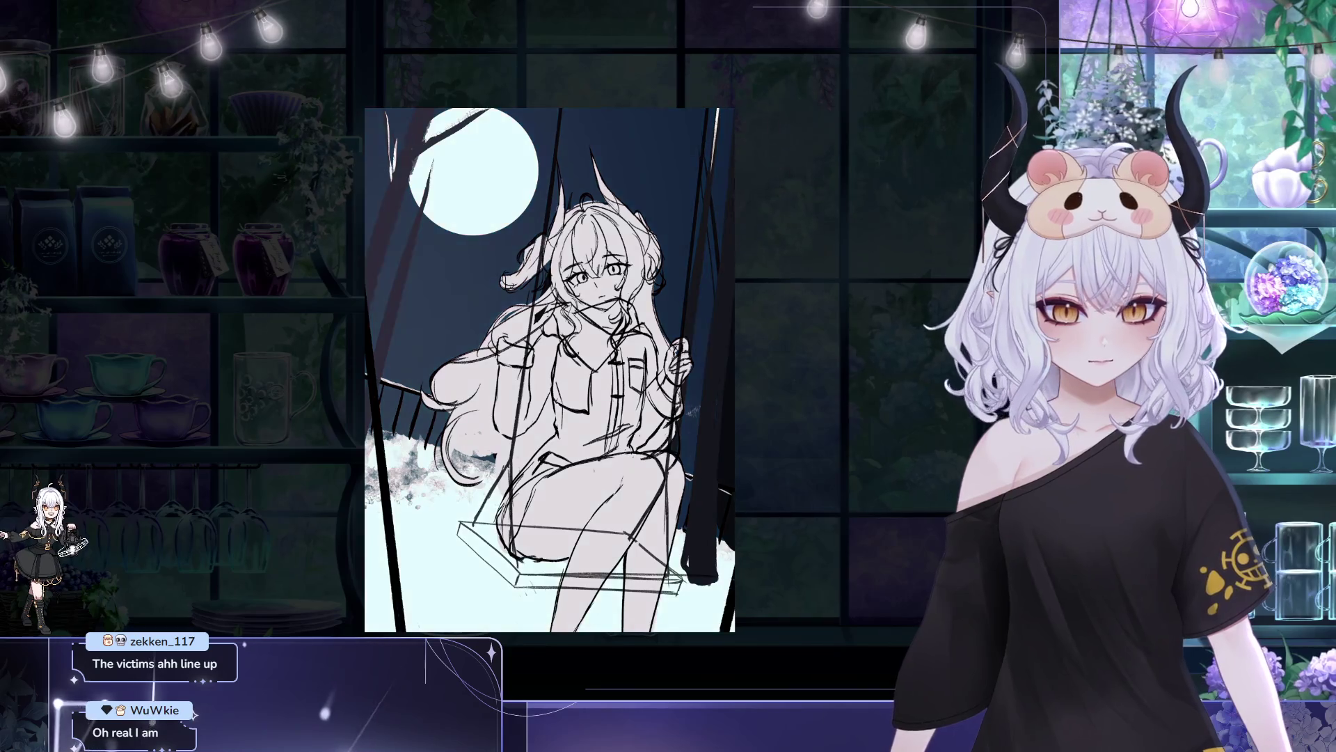
scroll(773, 398, "down", 2)
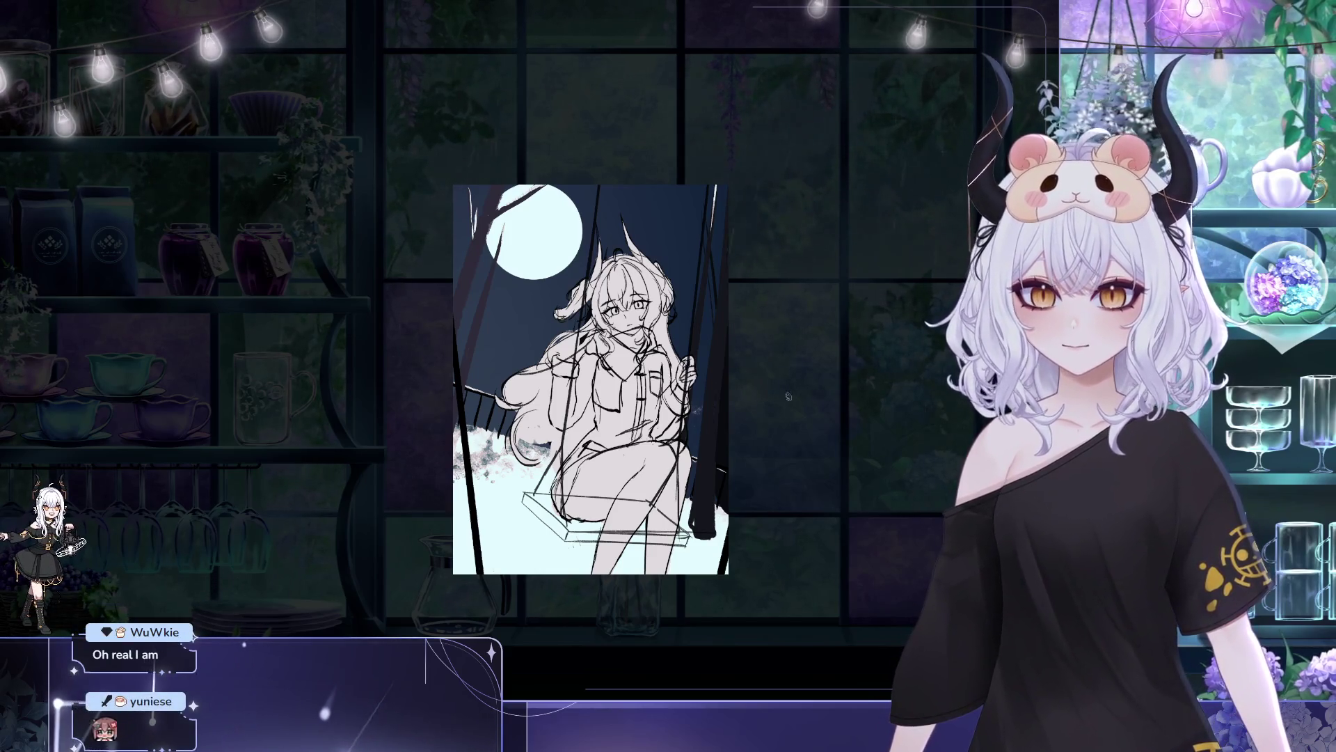
scroll(644, 196, "up", 1)
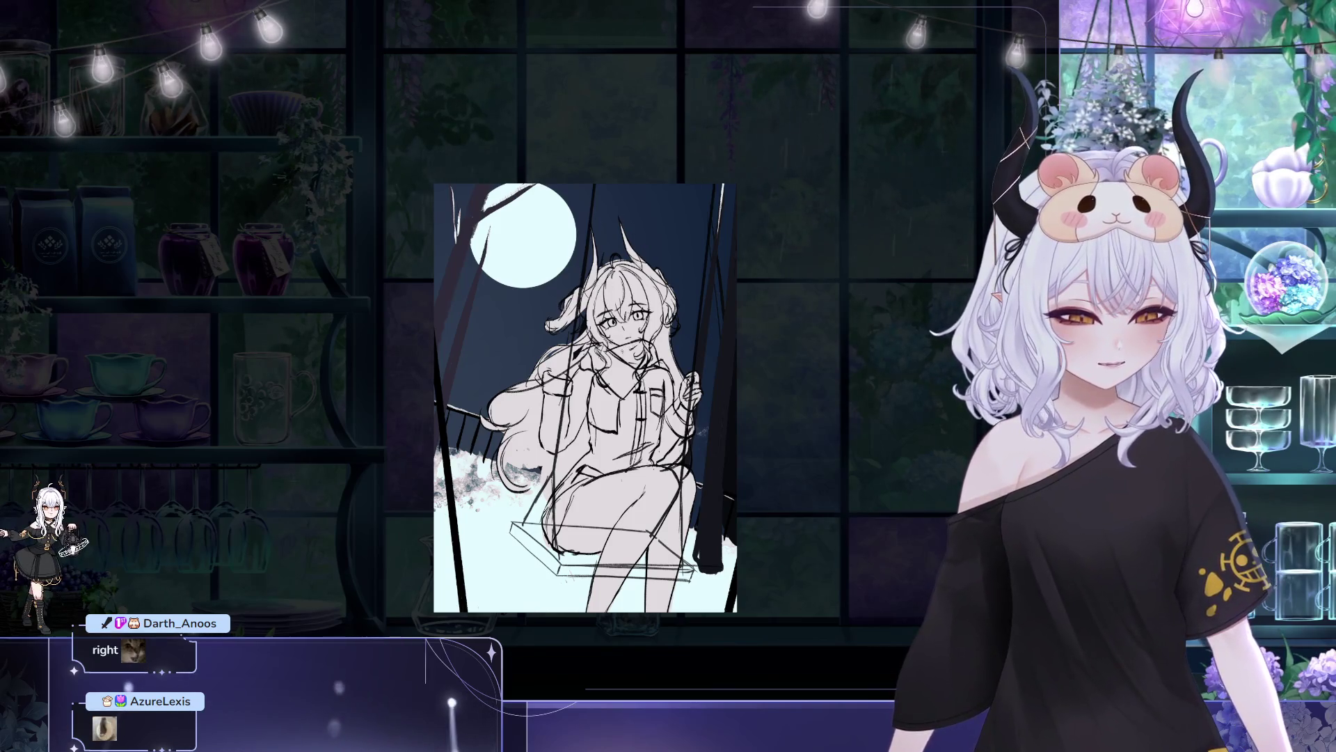
- Flip the canvas view horizontally with H and recentre the mirrored drawing
left_click_drag(662, 356, 528, 342)
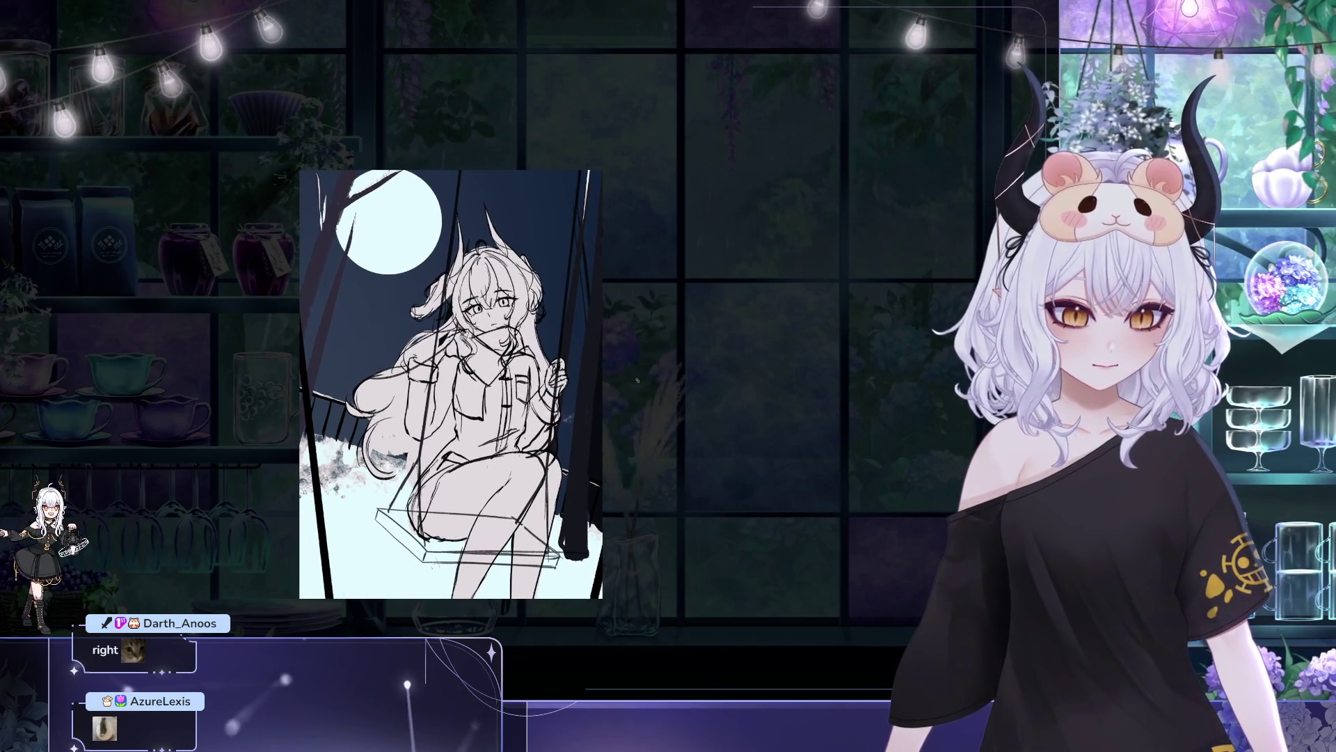
scroll(557, 250, "down", 2)
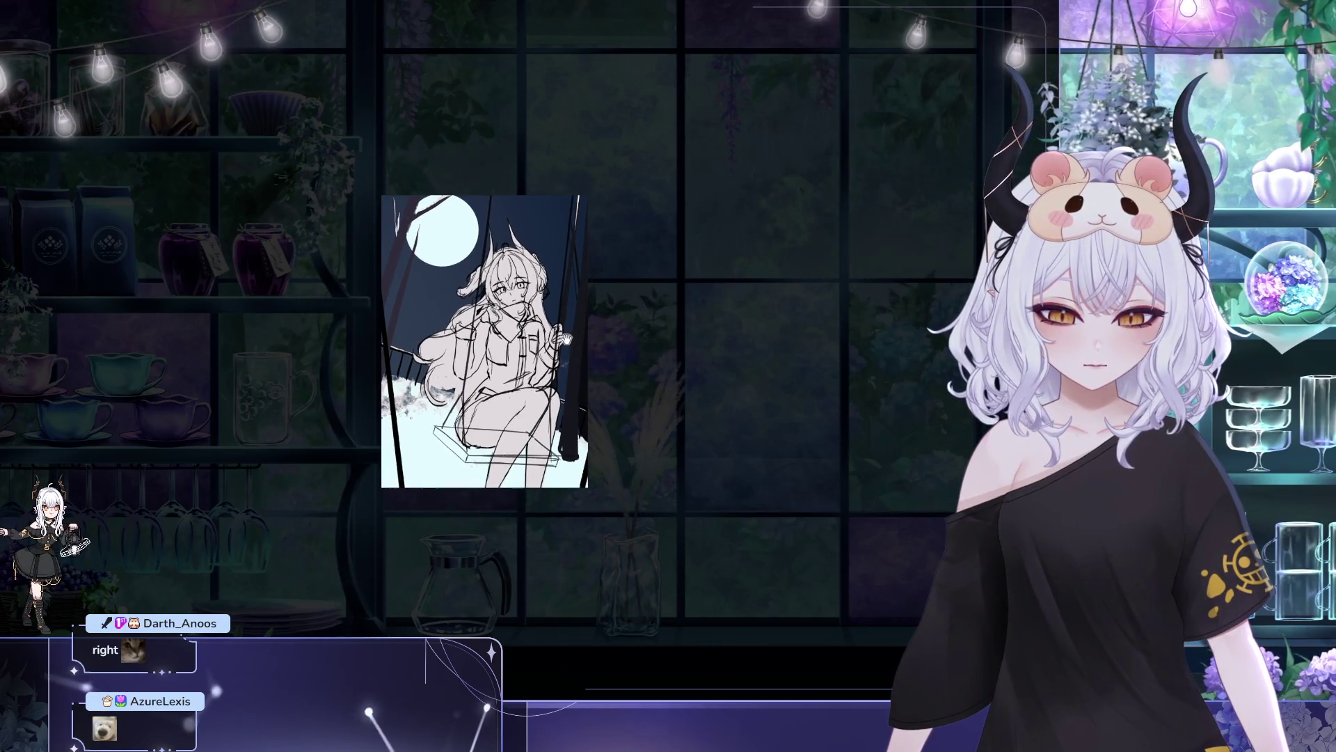
scroll(629, 334, "up", 2)
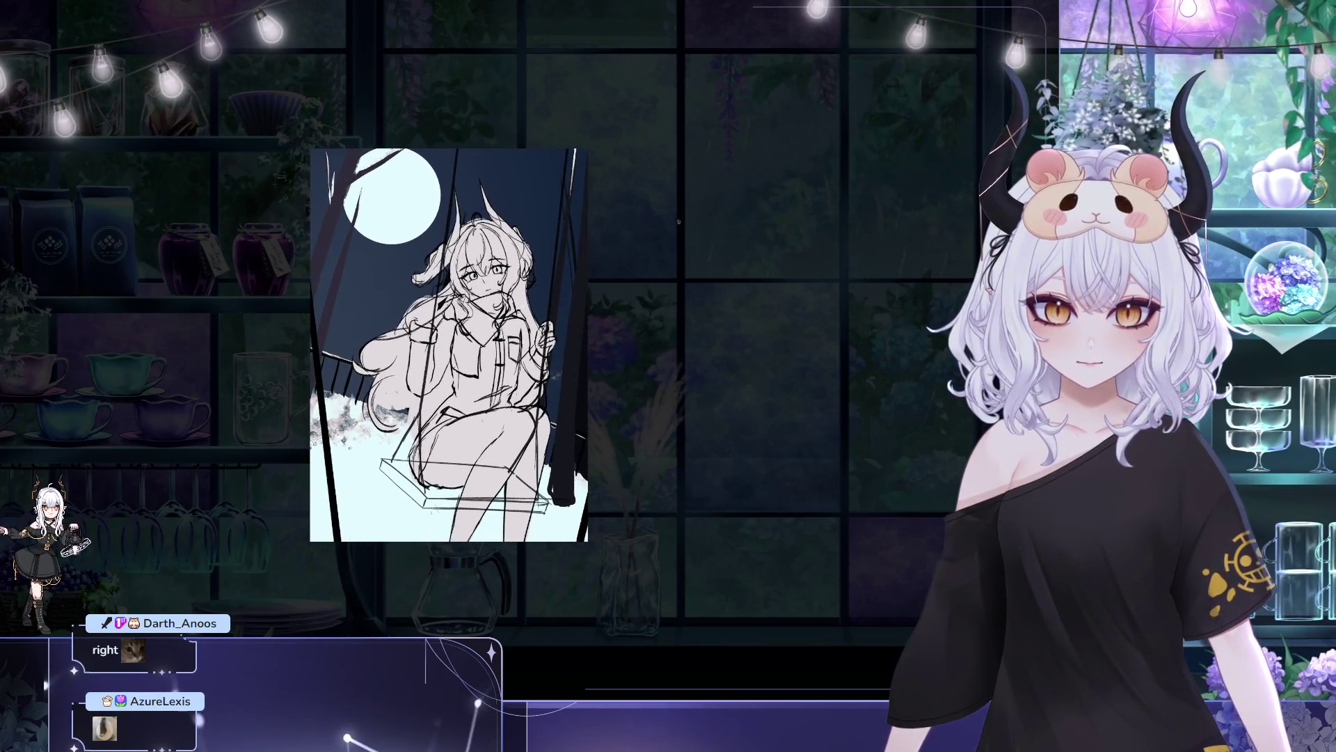
key("h")
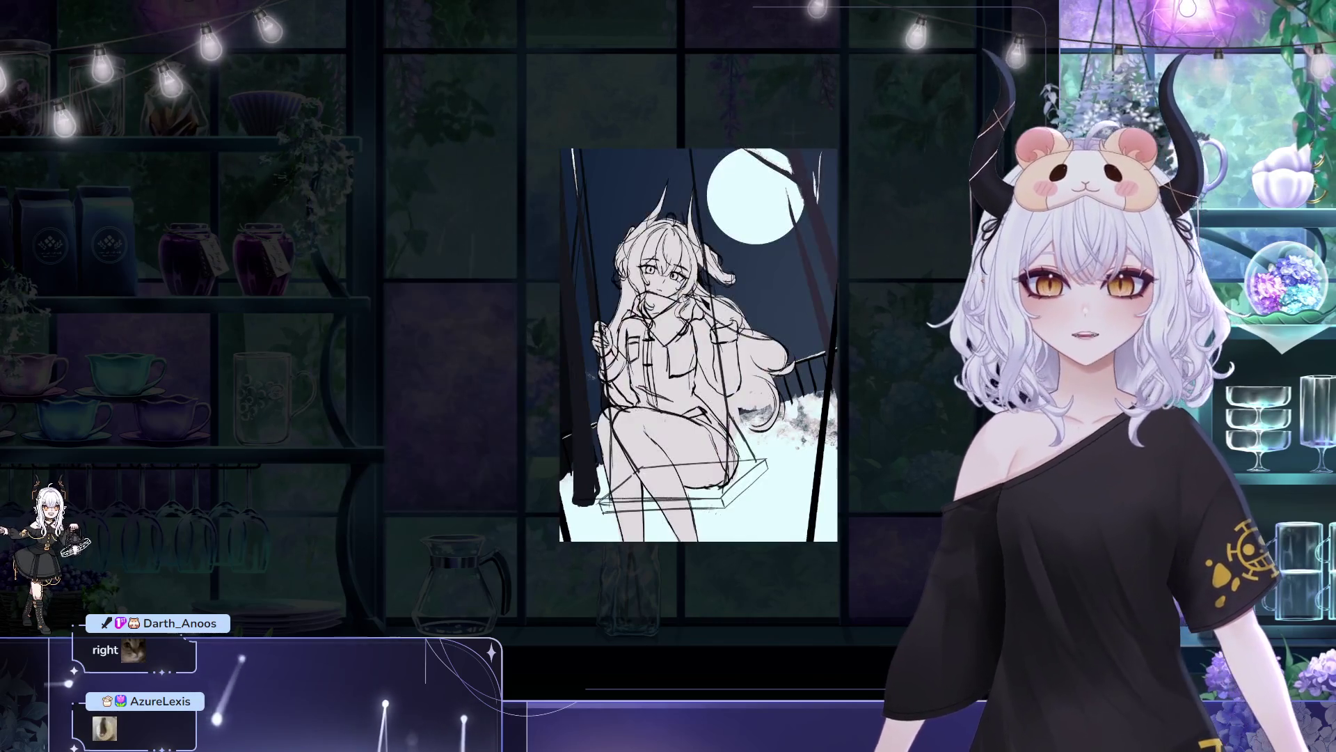
left_click_drag(840, 376, 733, 375)
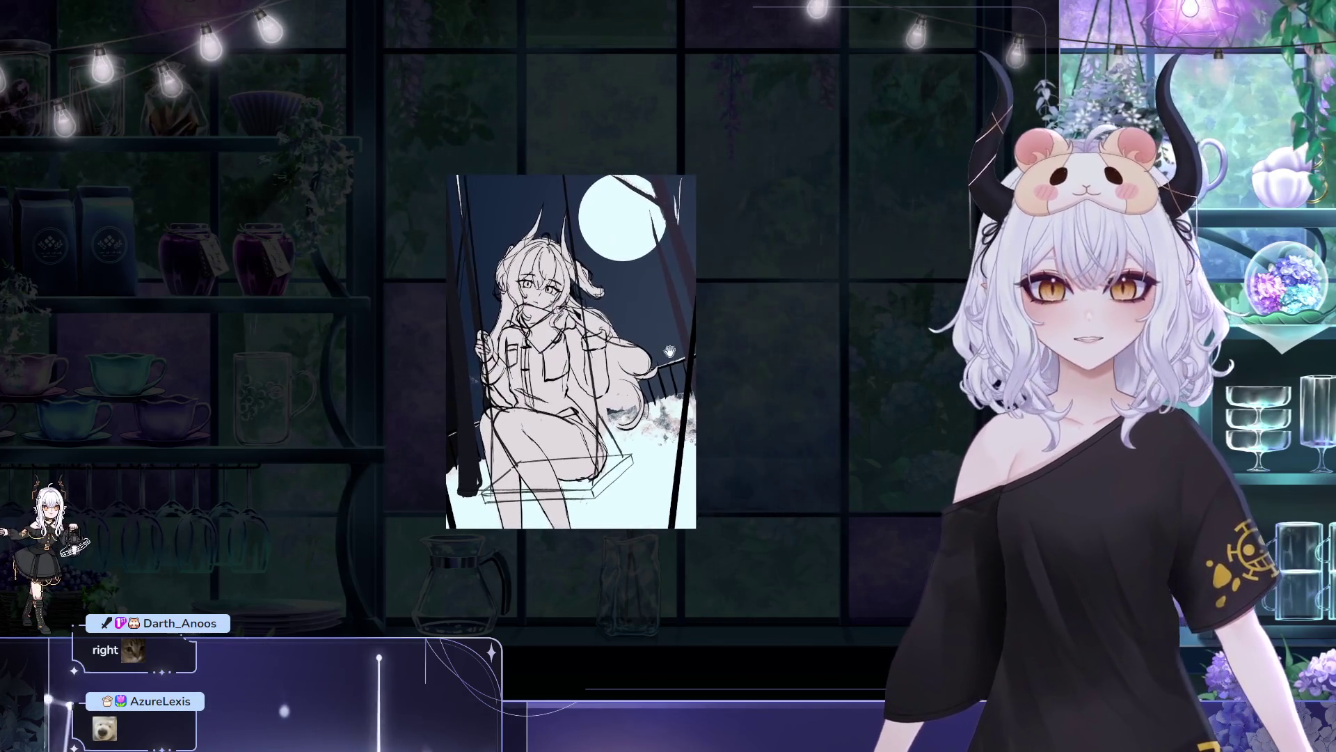
scroll(734, 375, "up", 1)
scroll(734, 375, "up", 3)
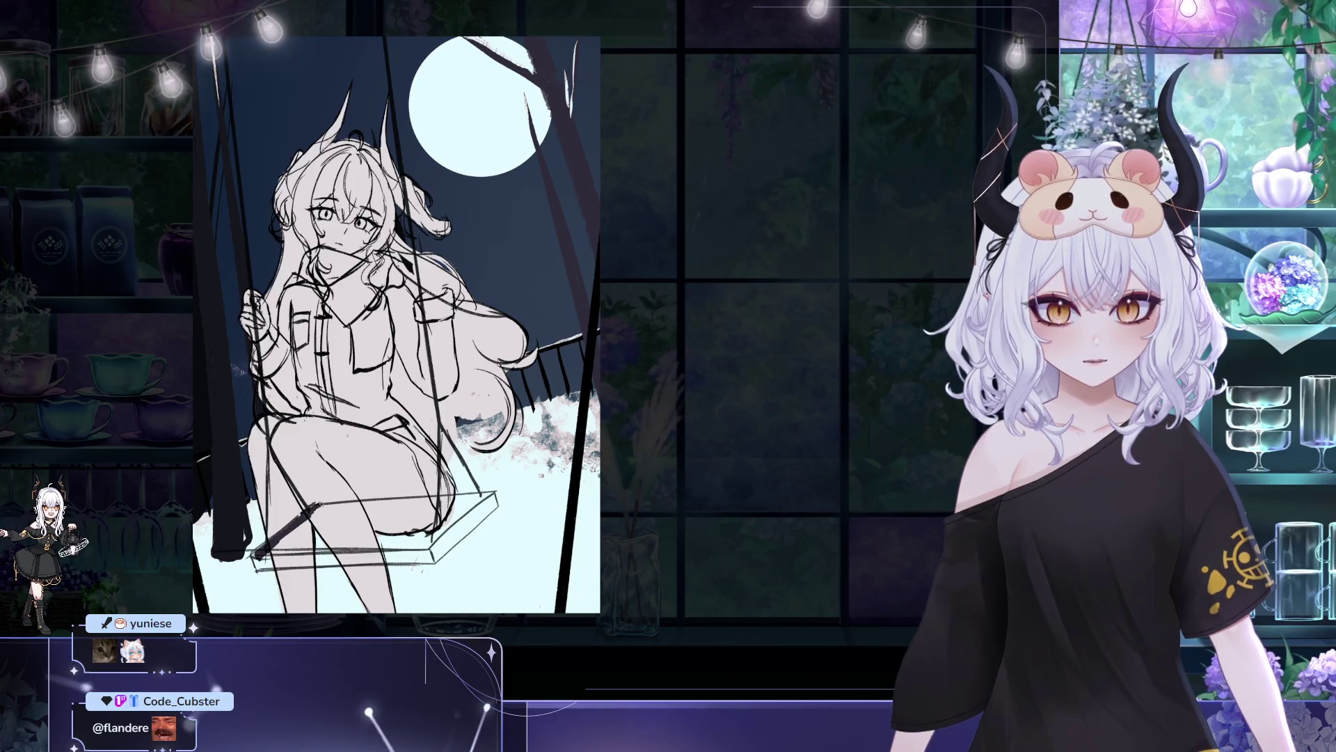
- Shade the swing seat solid dark and darken its underside edge
left_click_drag(342, 515, 387, 454)
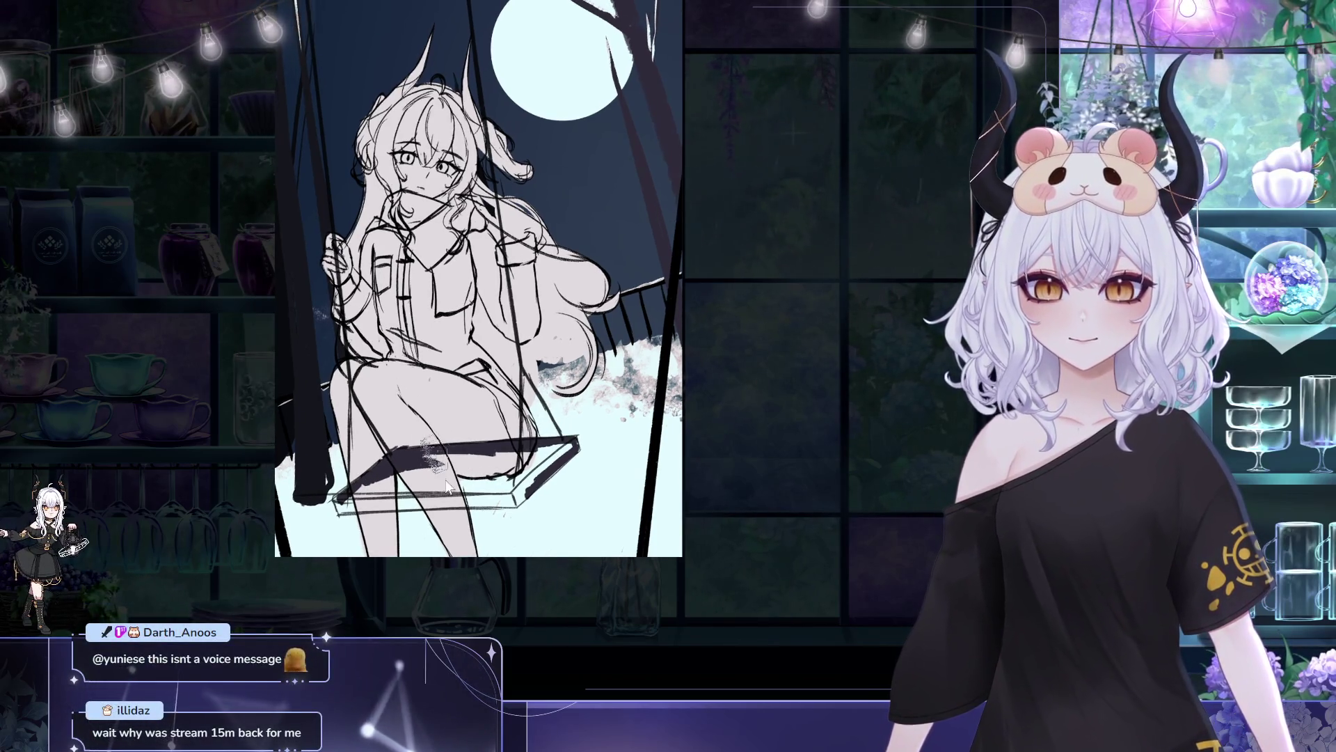
mouse_move(446, 487)
left_mouse_down()
mouse_move(431, 480)
mouse_move(518, 473)
mouse_move(508, 491)
left_mouse_up()
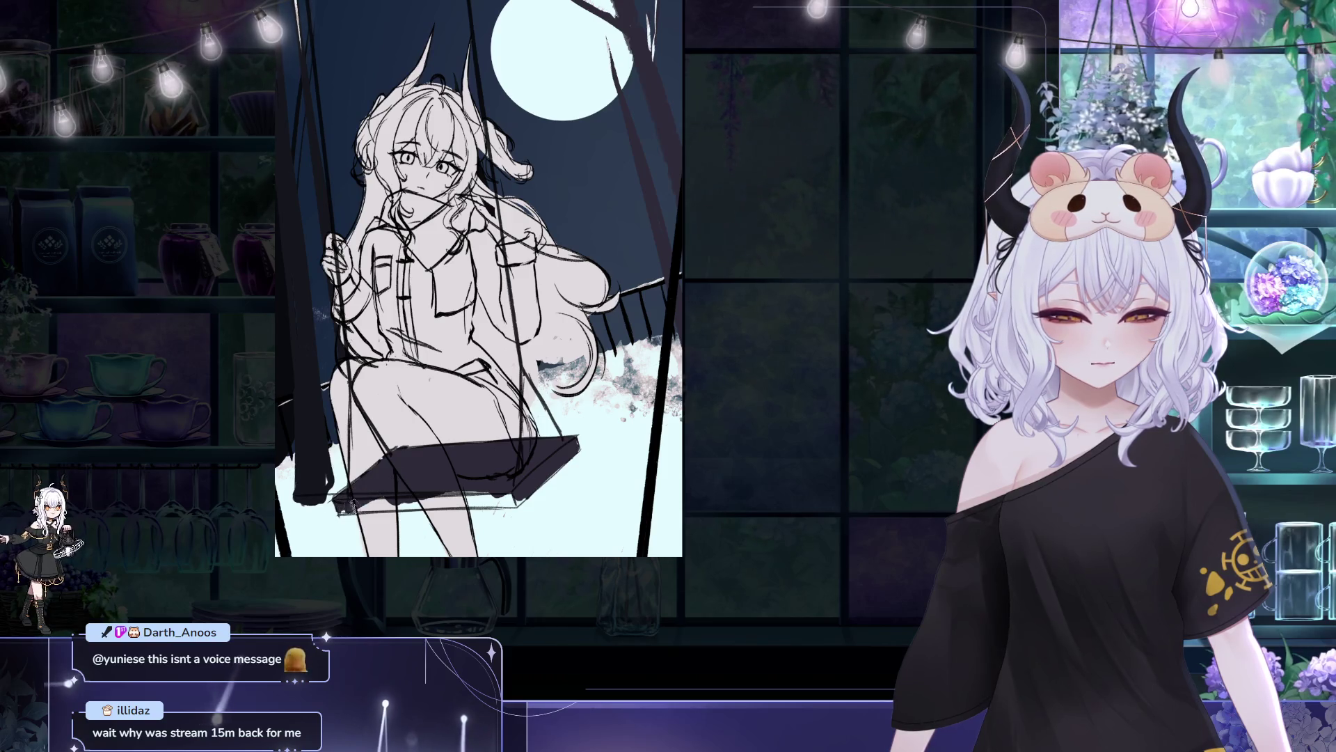
mouse_move(352, 504)
left_mouse_down()
mouse_move(484, 500)
mouse_move(397, 503)
left_mouse_up()
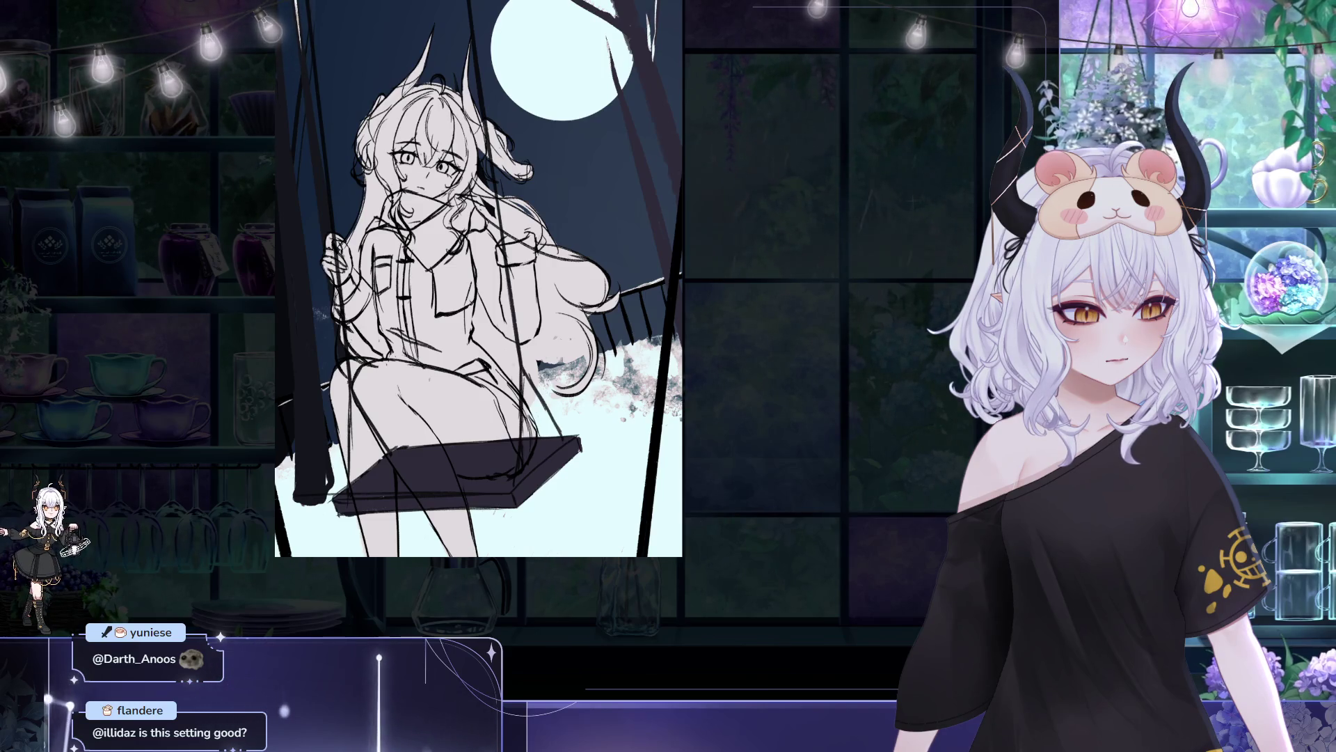
- Undo/redo to fix lines over the girl's legs and rope, then zoom out
key("ctrl+z")
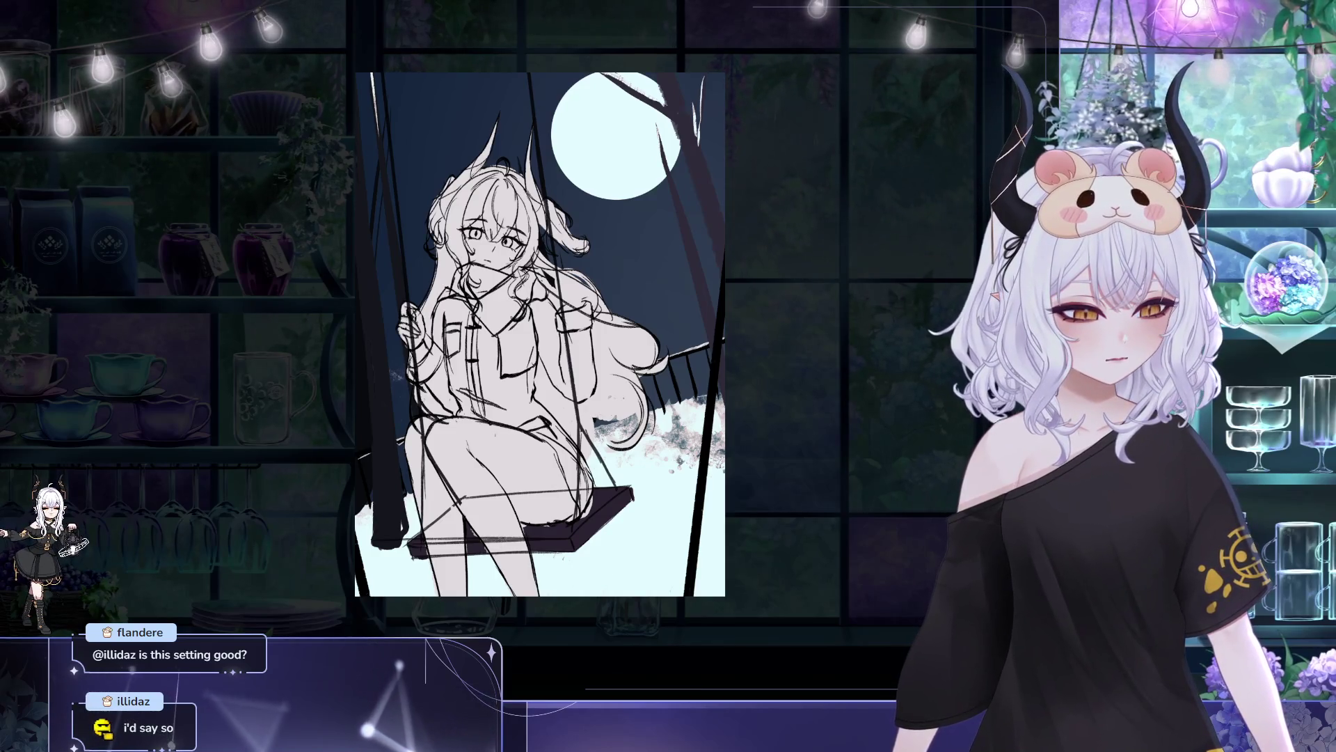
key("ctrl+y")
key("ctrl+z")
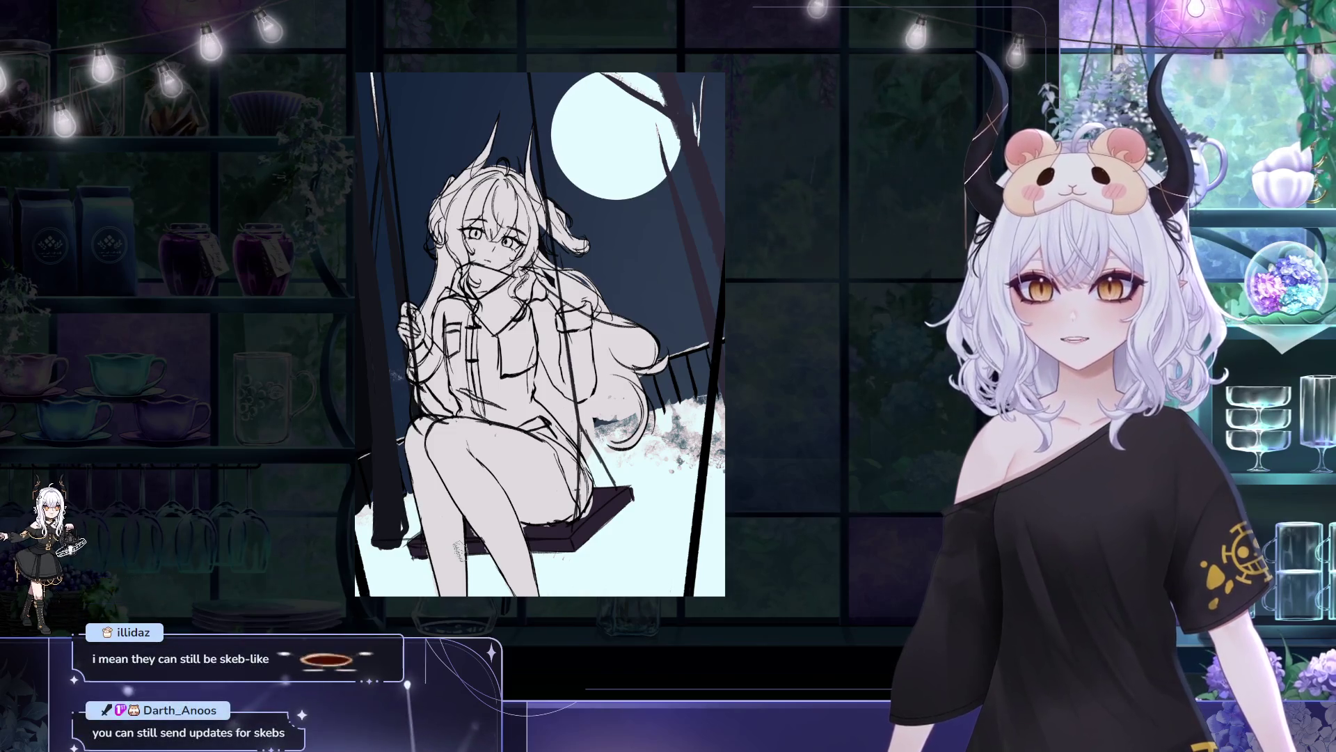
key("ctrl+minus")
scroll(445, 219, "down", 5)
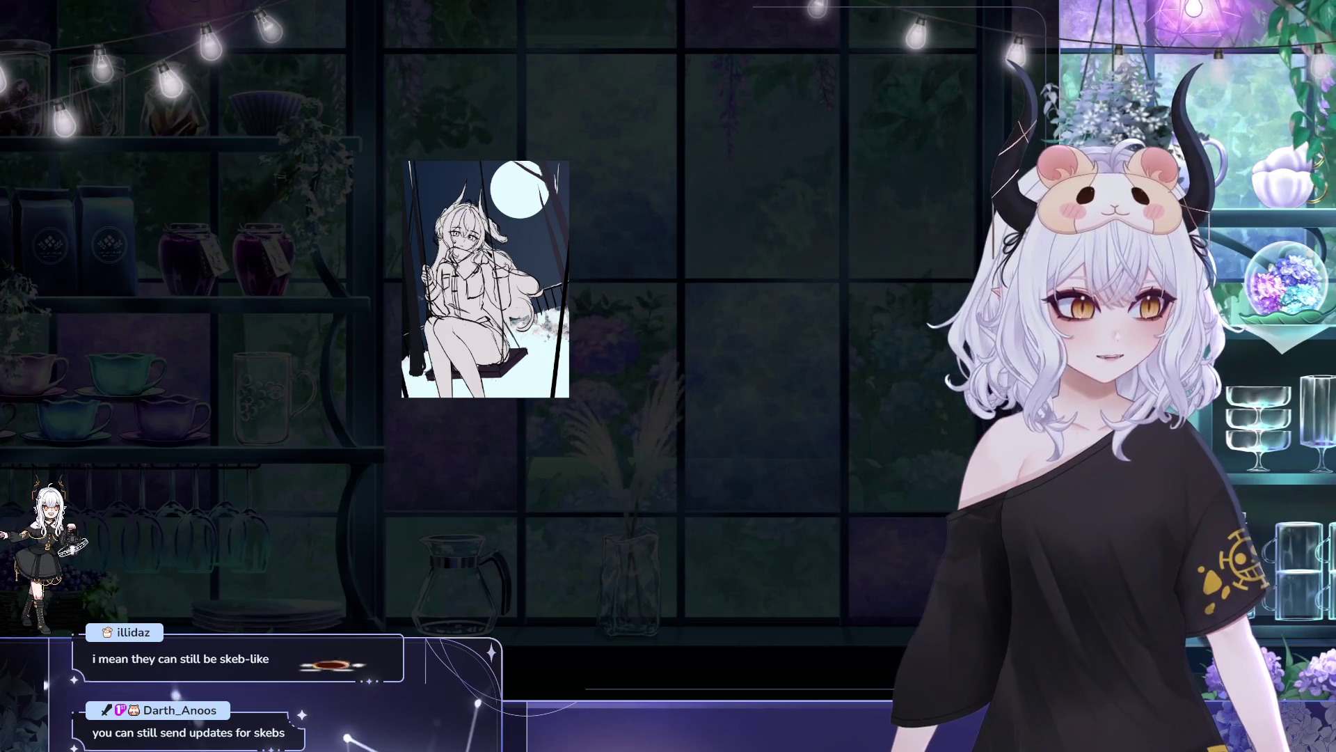
- Zoom back in and add a first navy stroke to the sleeve by her face
left_click_drag(422, 207, 540, 207)
scroll(540, 207, "up", 5)
scroll(540, 207, "up", 2)
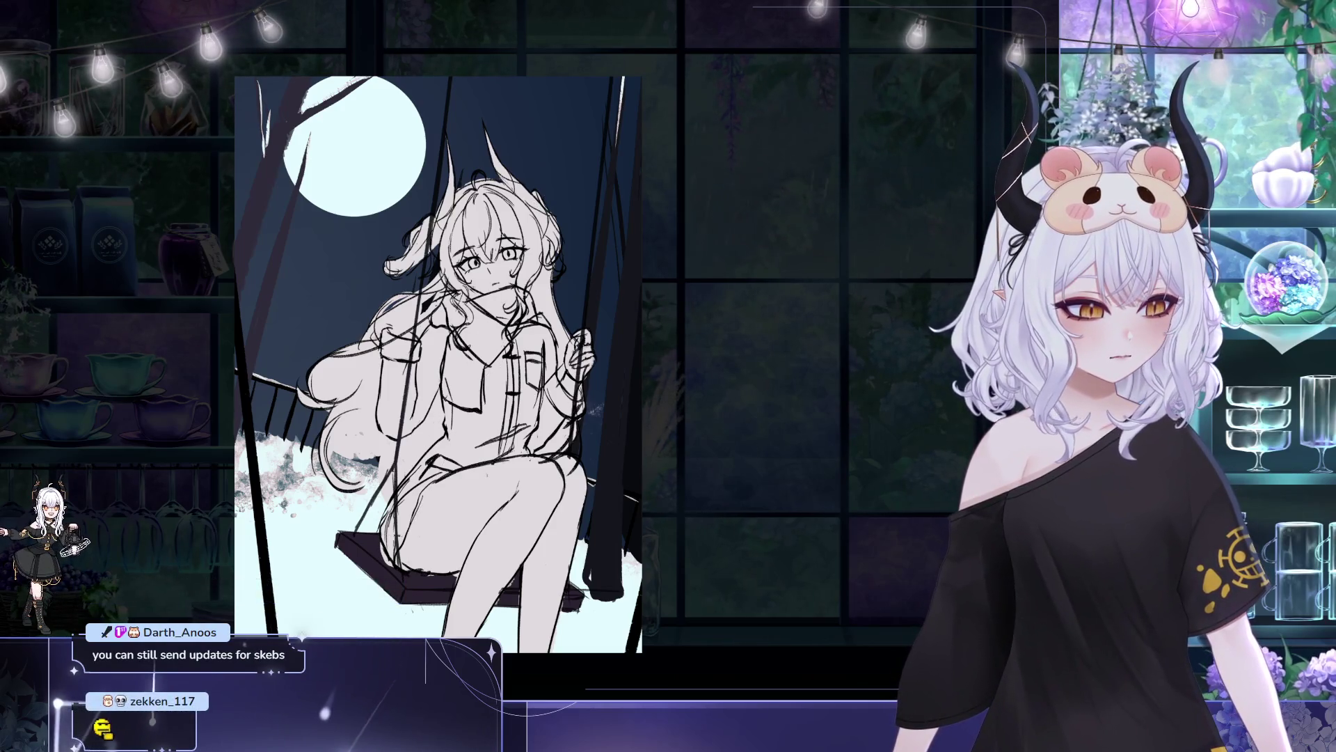
left_click_drag(438, 362, 457, 375)
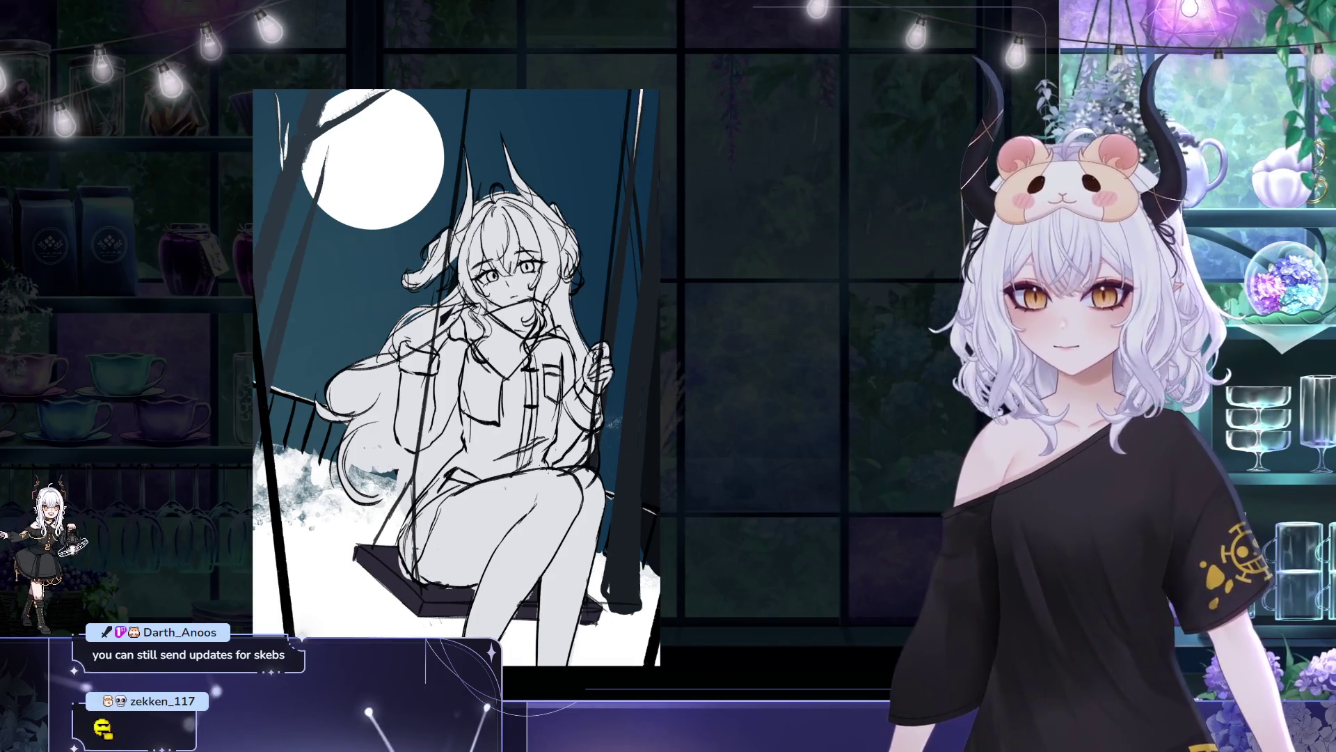
mouse_move(456, 344)
left_mouse_down()
mouse_move(428, 438)
mouse_move(445, 421)
mouse_move(404, 442)
left_mouse_up()
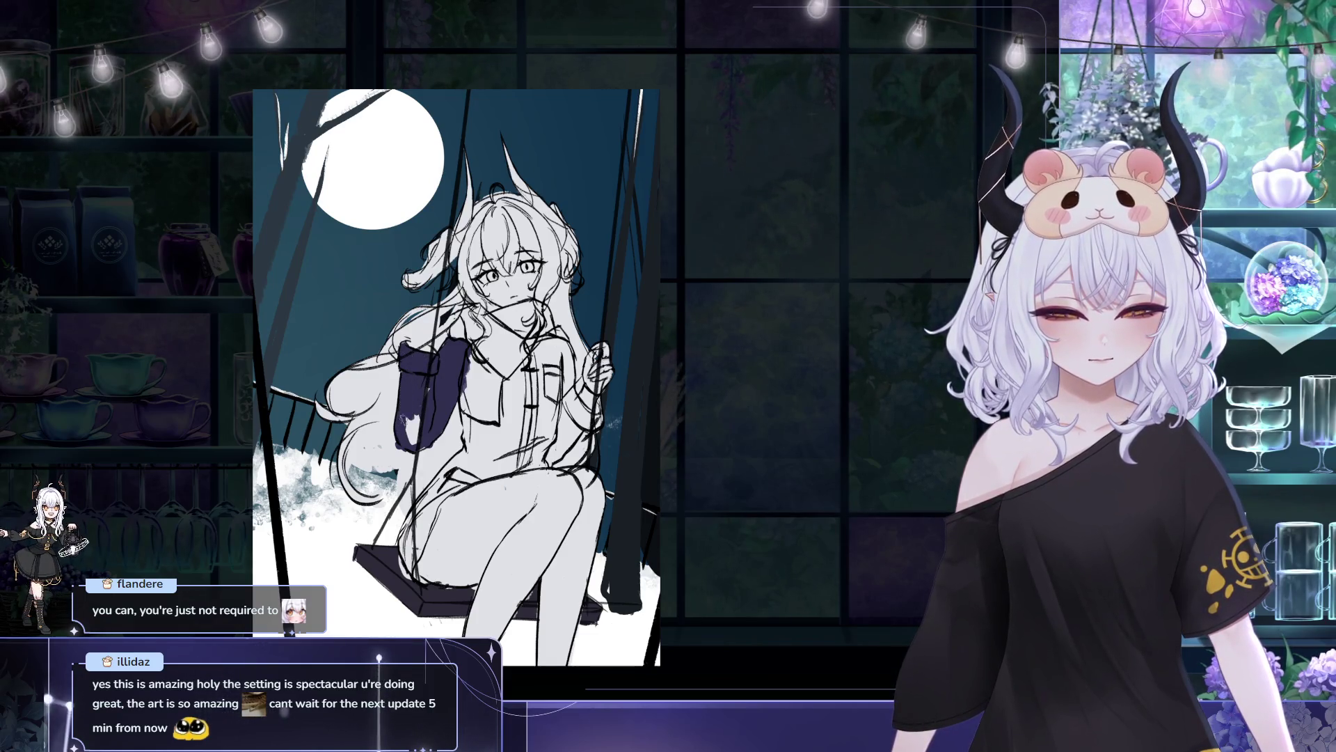
- Fill the white gap in the raised sleeve and extend navy down it
left_click_drag(403, 419, 410, 428)
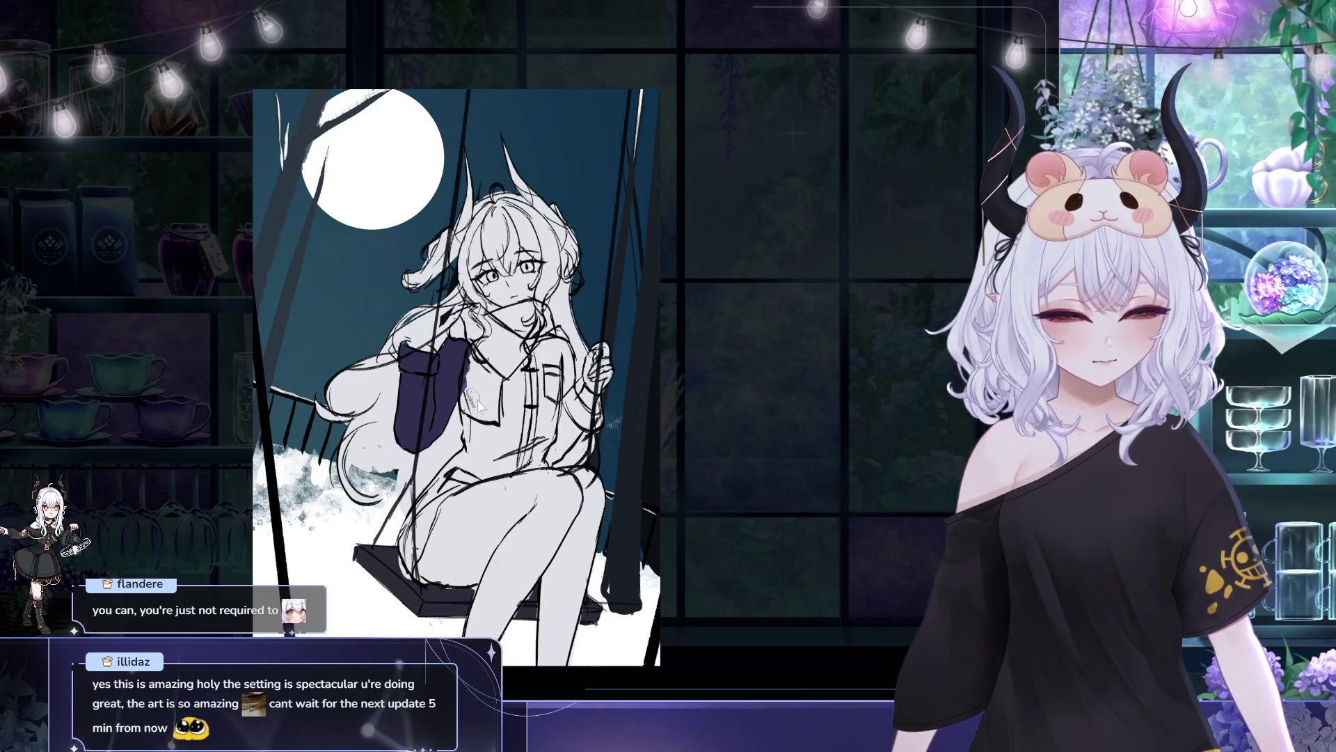
mouse_move(470, 355)
left_mouse_down()
mouse_move(473, 484)
mouse_move(438, 508)
left_mouse_up()
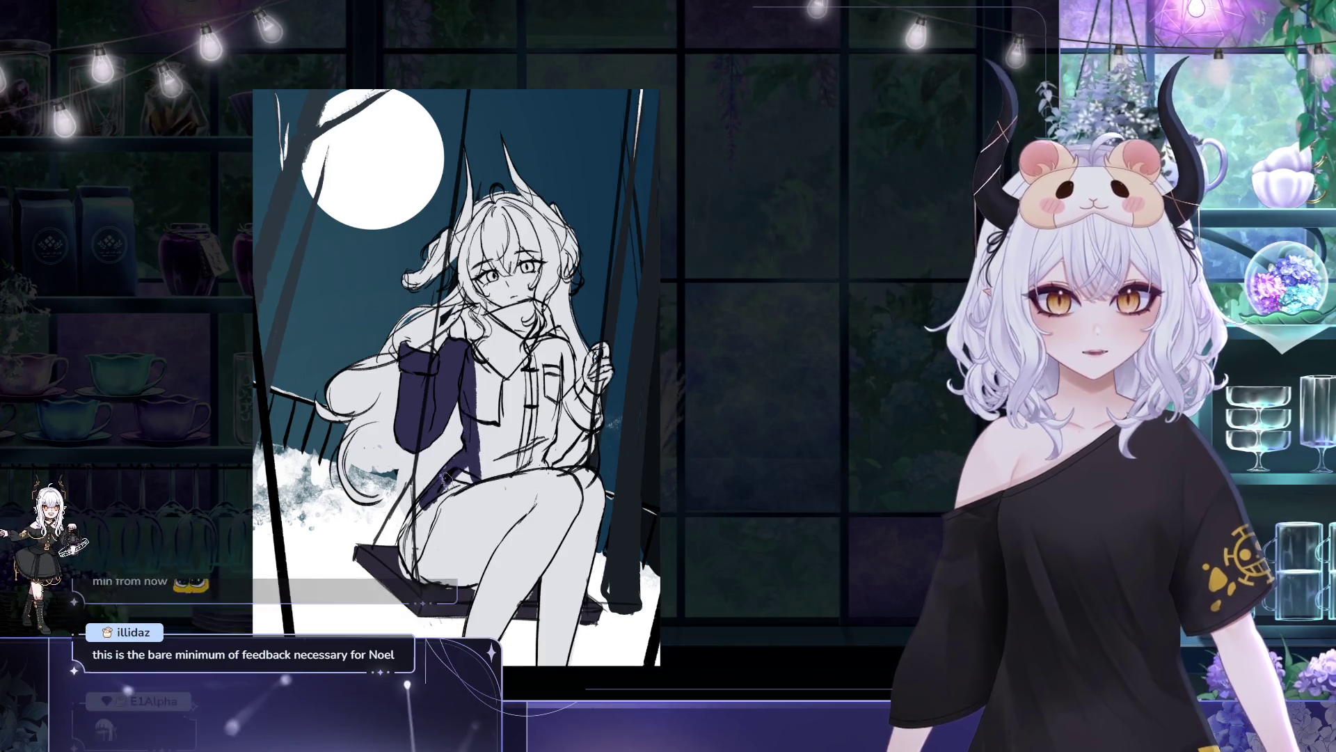
left_click_drag(488, 419, 483, 403)
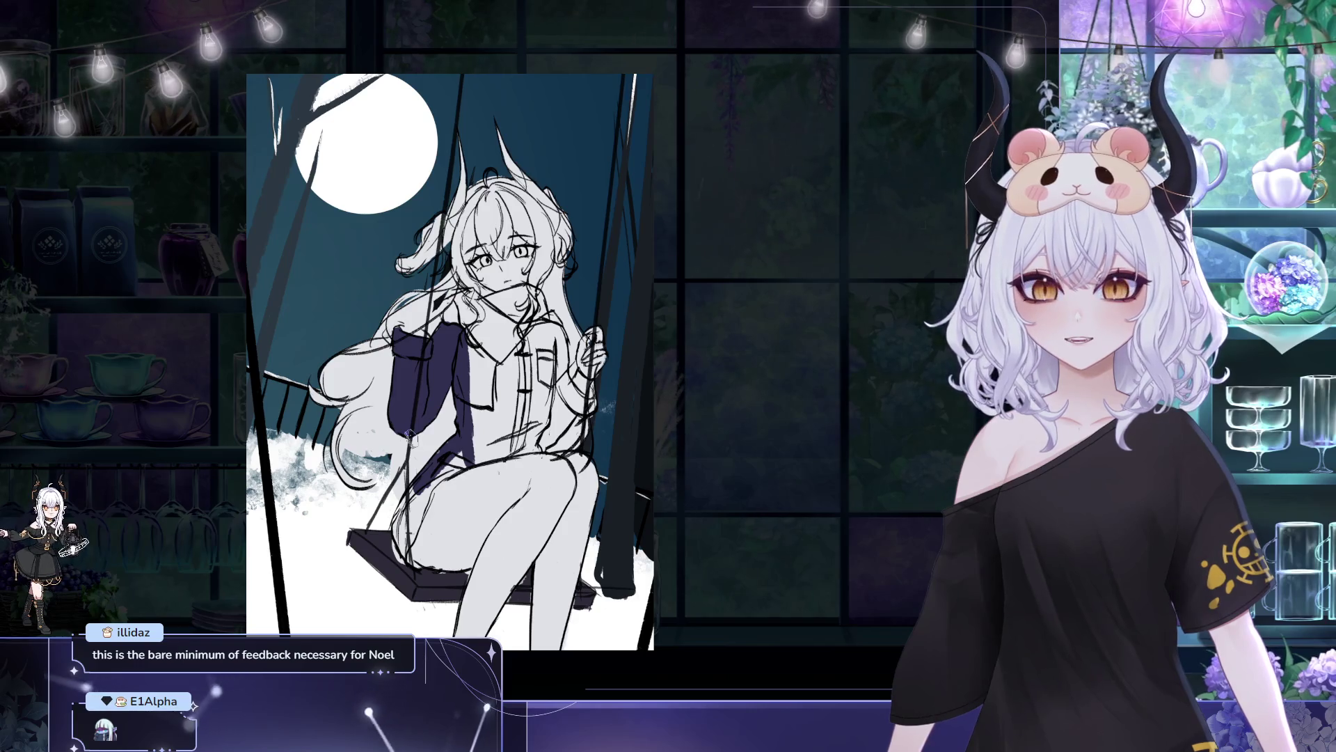
left_click_drag(409, 434, 408, 392)
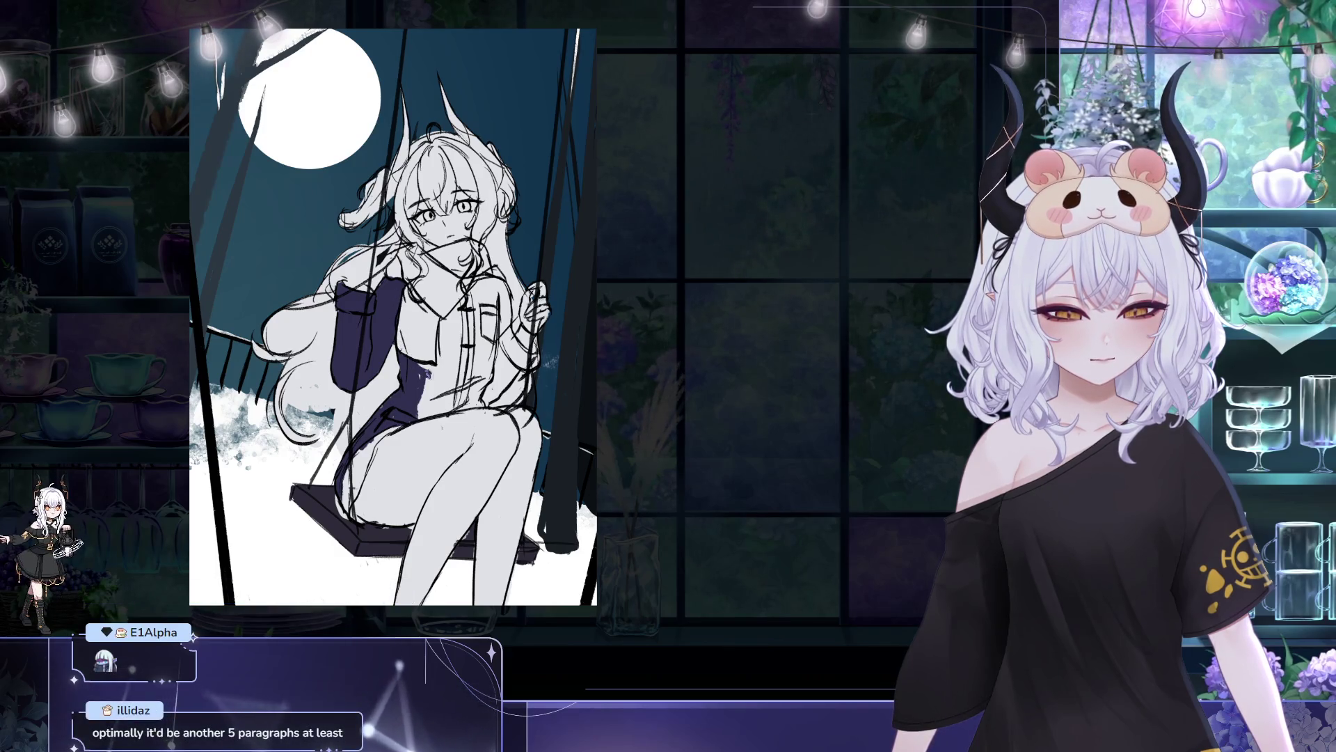
left_click_drag(503, 301, 496, 322)
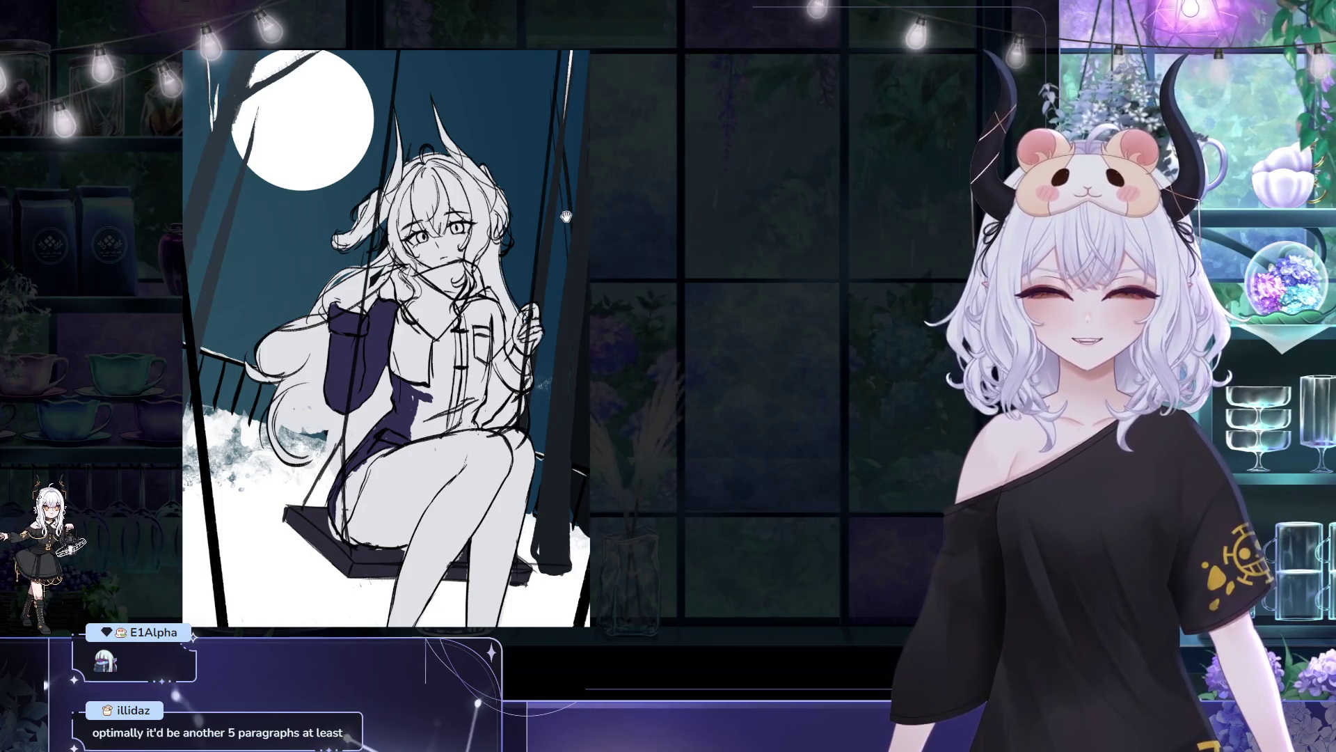
left_click_drag(517, 284, 499, 276)
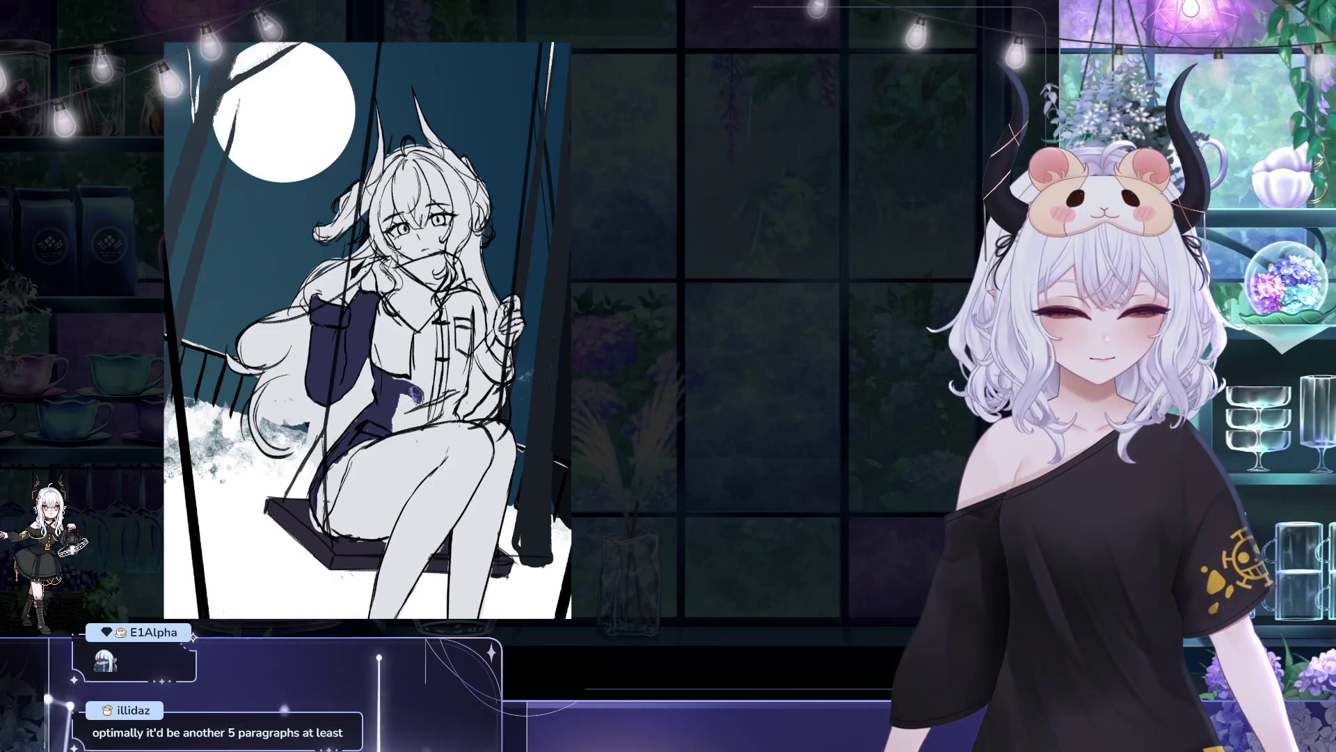
- Paint navy across the shirt's collar, right side and lower torso
mouse_move(416, 394)
left_mouse_down()
mouse_move(449, 306)
mouse_move(426, 338)
mouse_move(468, 296)
mouse_move(452, 303)
mouse_move(473, 376)
left_mouse_up()
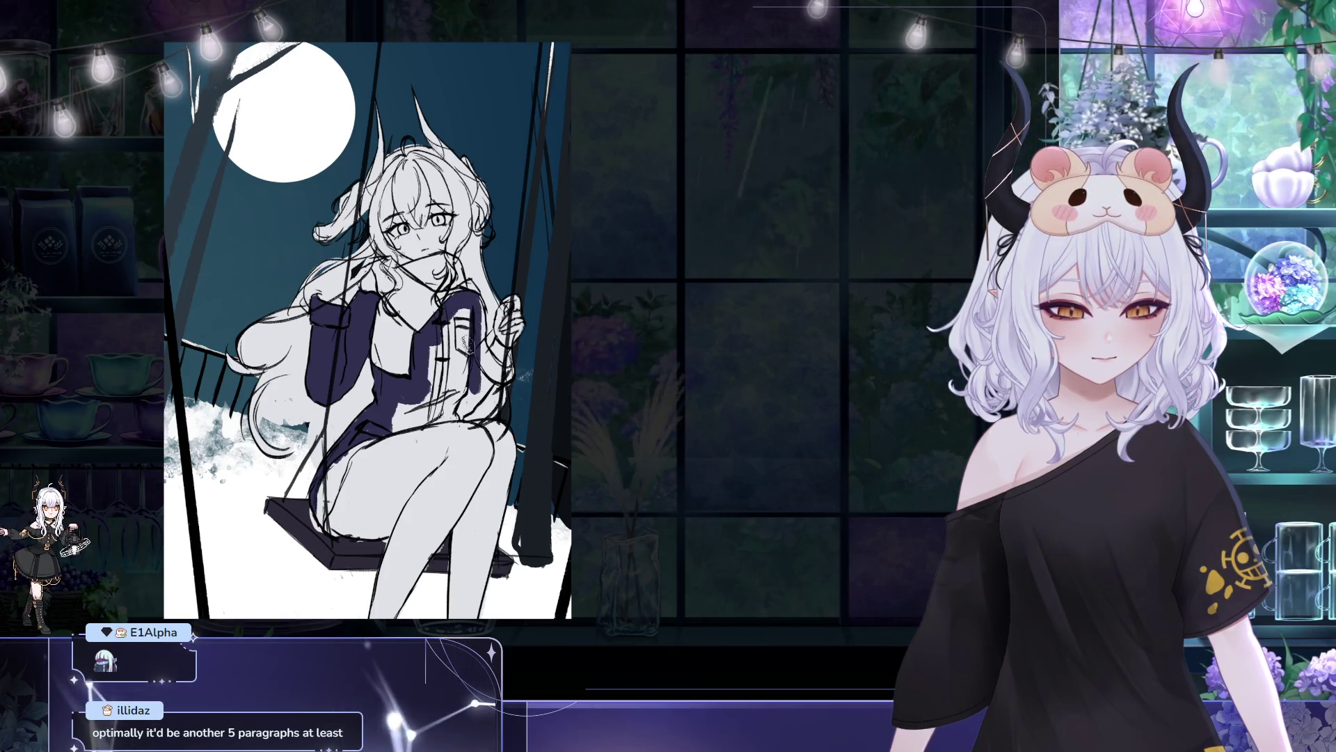
mouse_move(476, 293)
left_mouse_down()
mouse_move(473, 344)
mouse_move(422, 379)
left_mouse_up()
mouse_move(395, 428)
left_mouse_down()
mouse_move(435, 390)
mouse_move(444, 417)
mouse_move(459, 414)
left_mouse_up()
left_click_drag(491, 362, 480, 380)
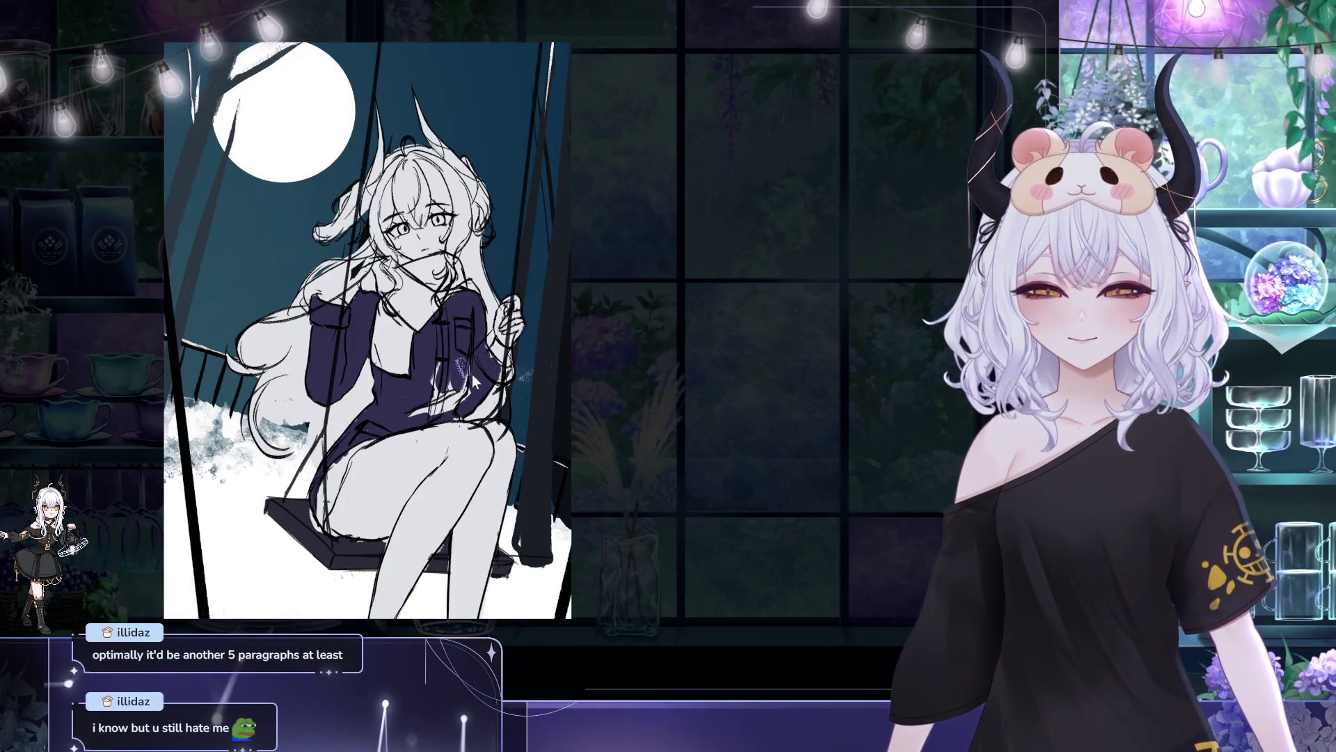
left_click_drag(472, 374, 418, 418)
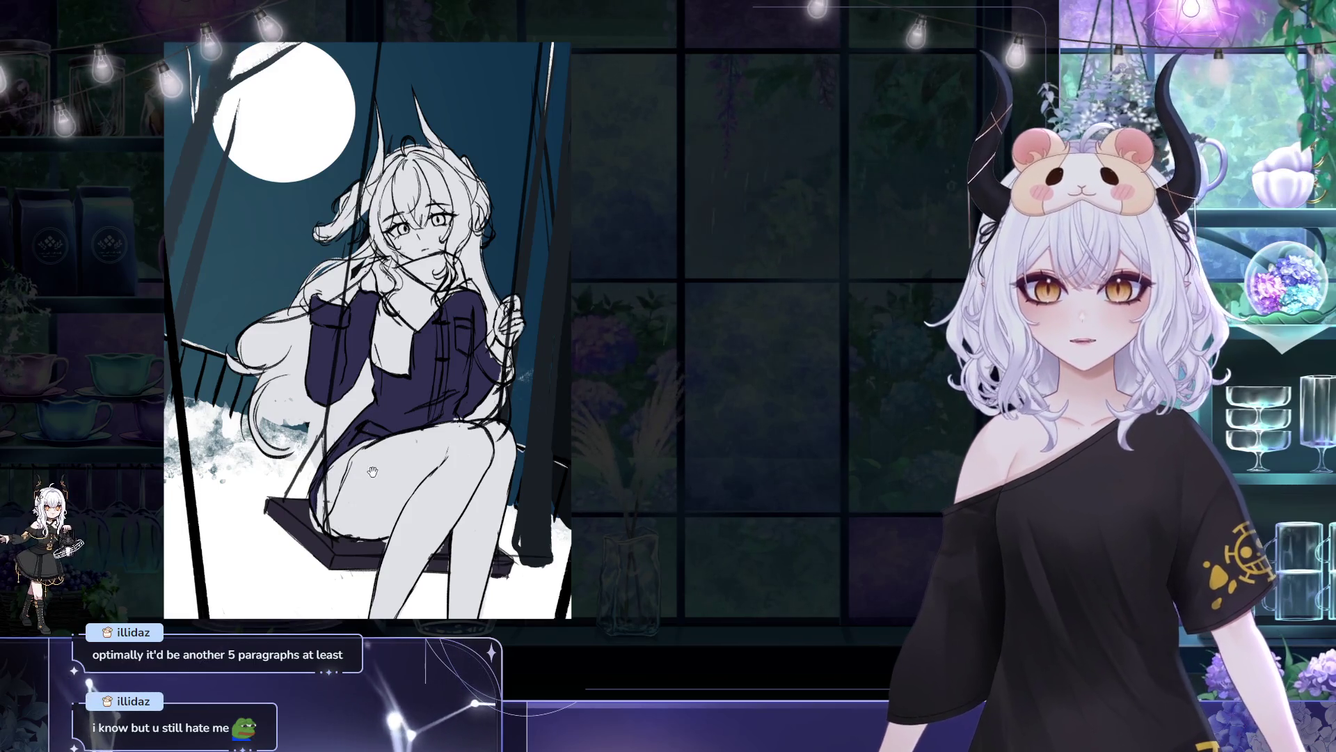
scroll(592, 490, "up", 1)
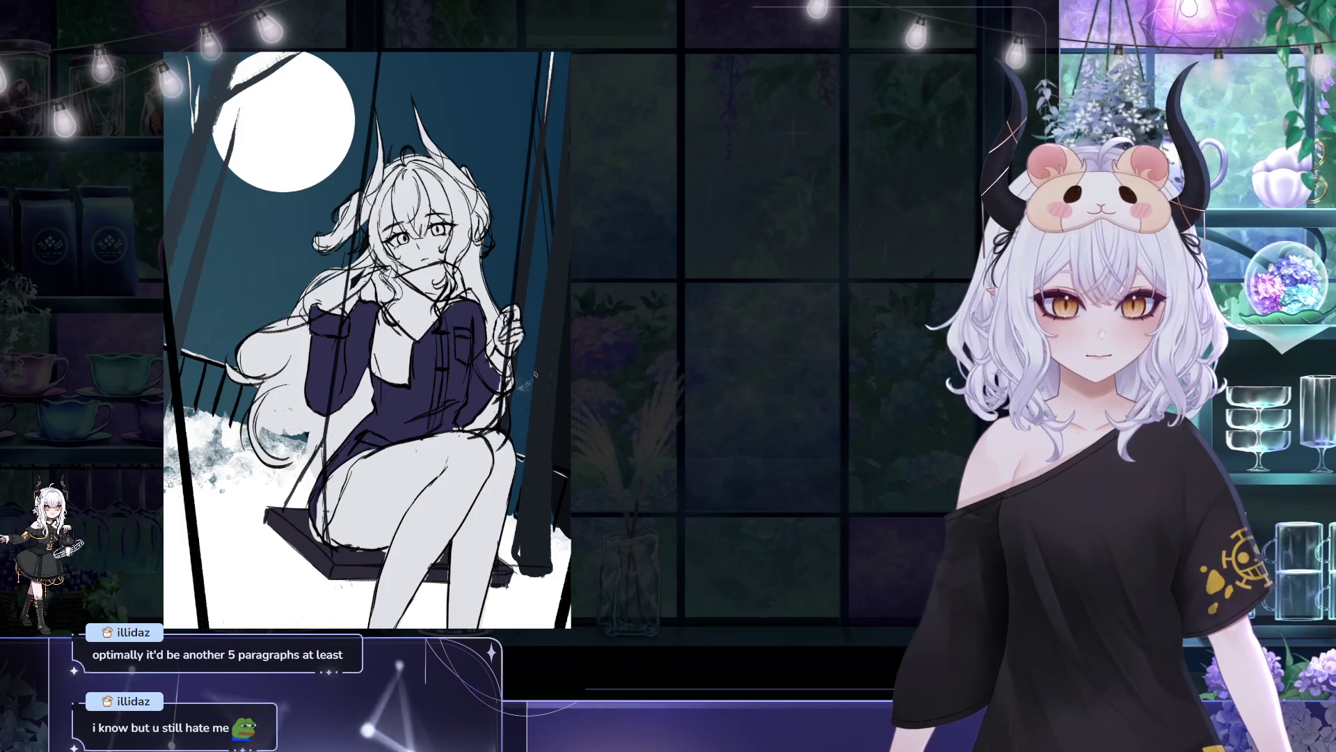
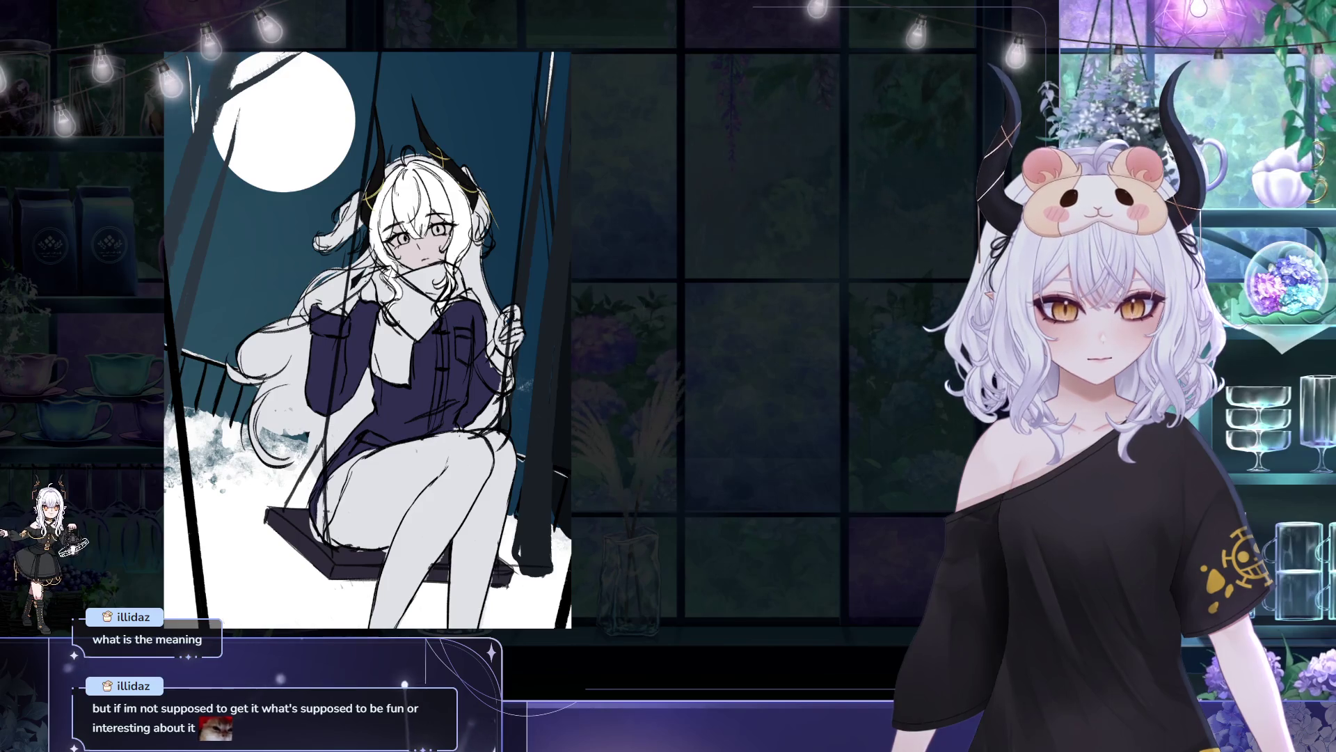
- Paint the thighs and both legs dark brown past the knees, undoing one stray stroke
left_click_drag(512, 136, 515, 73)
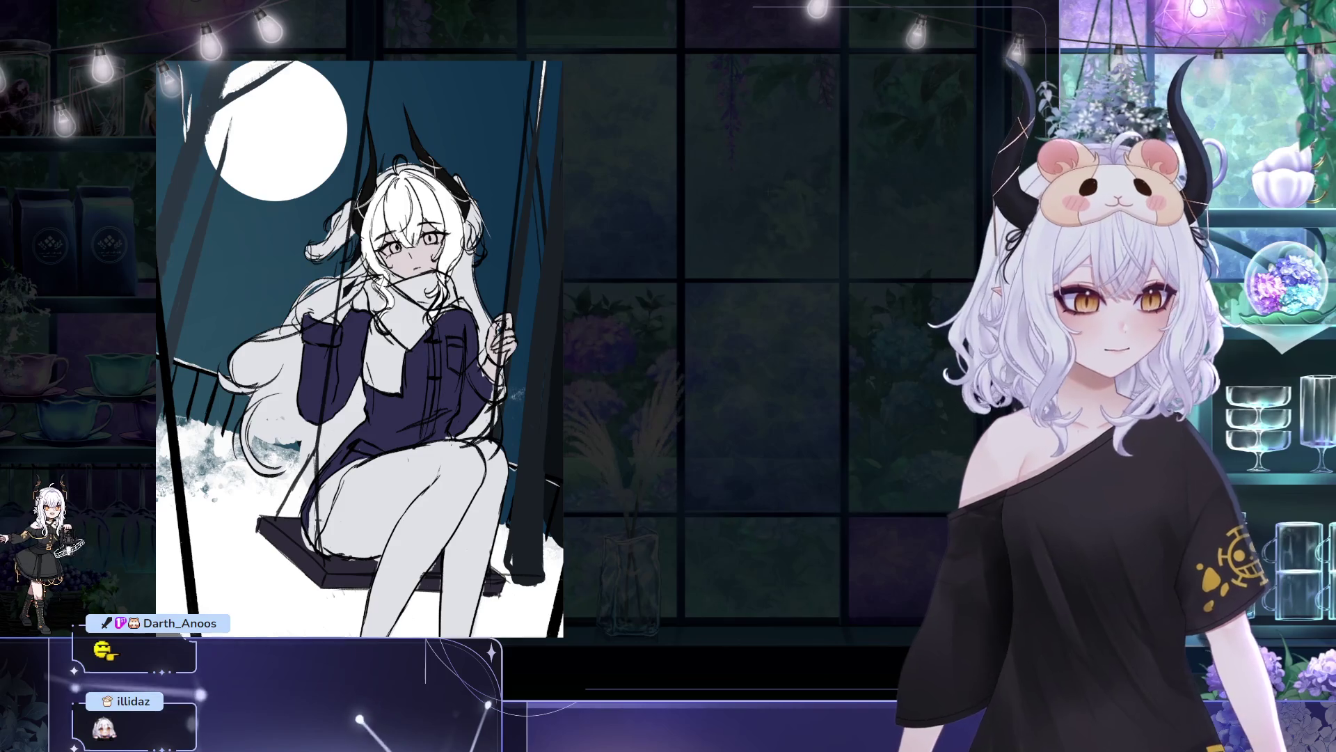
mouse_move(352, 518)
left_mouse_down()
mouse_move(390, 453)
mouse_move(328, 549)
left_mouse_up()
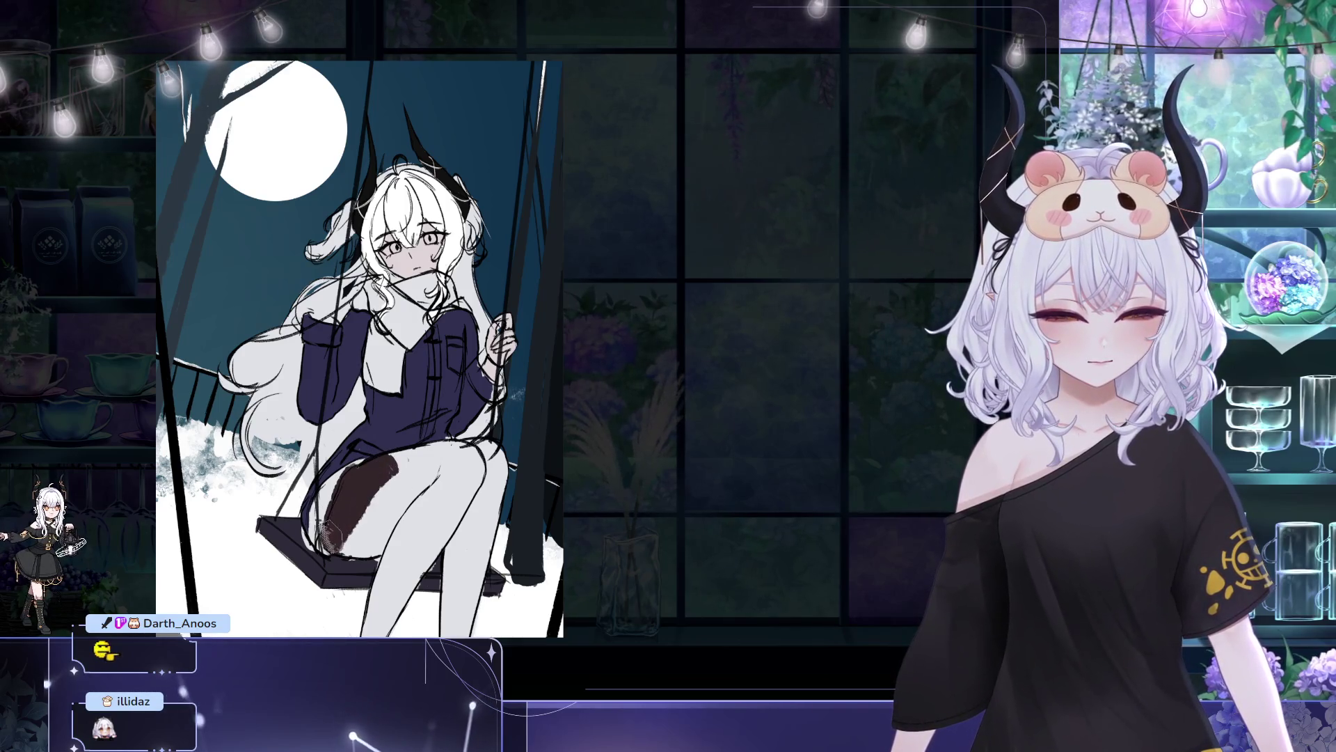
key("ctrl+z")
key("ctrl+z")
key("ctrl+z")
mouse_move(341, 487)
left_mouse_down()
mouse_move(327, 549)
mouse_move(330, 494)
mouse_move(362, 557)
mouse_move(417, 487)
left_mouse_up()
mouse_move(341, 557)
left_mouse_down()
mouse_move(390, 480)
mouse_move(362, 501)
mouse_move(467, 438)
mouse_move(418, 542)
left_mouse_up()
mouse_move(448, 487)
left_mouse_down()
mouse_move(501, 459)
mouse_move(362, 606)
mouse_move(473, 543)
mouse_move(459, 626)
left_mouse_up()
mouse_move(536, 540)
left_mouse_down()
mouse_move(473, 501)
mouse_move(431, 536)
left_mouse_up()
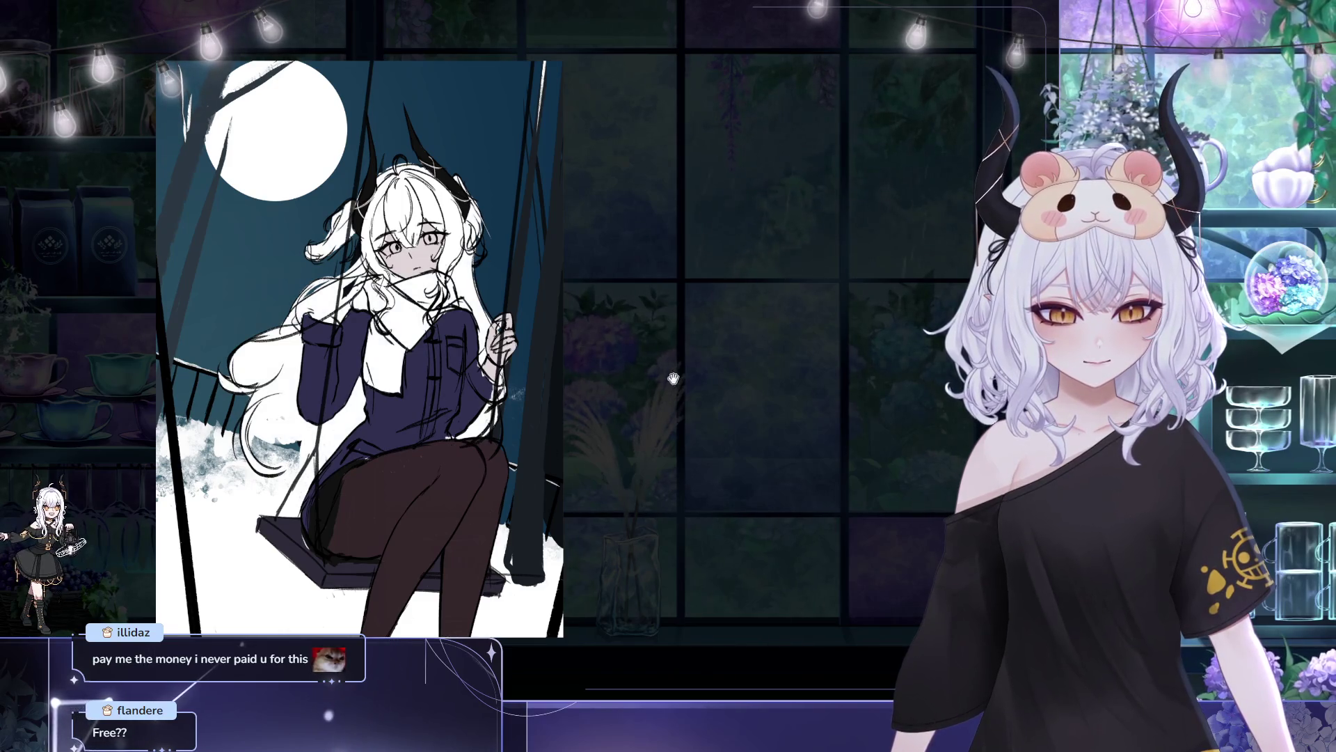
left_click_drag(630, 462, 593, 484)
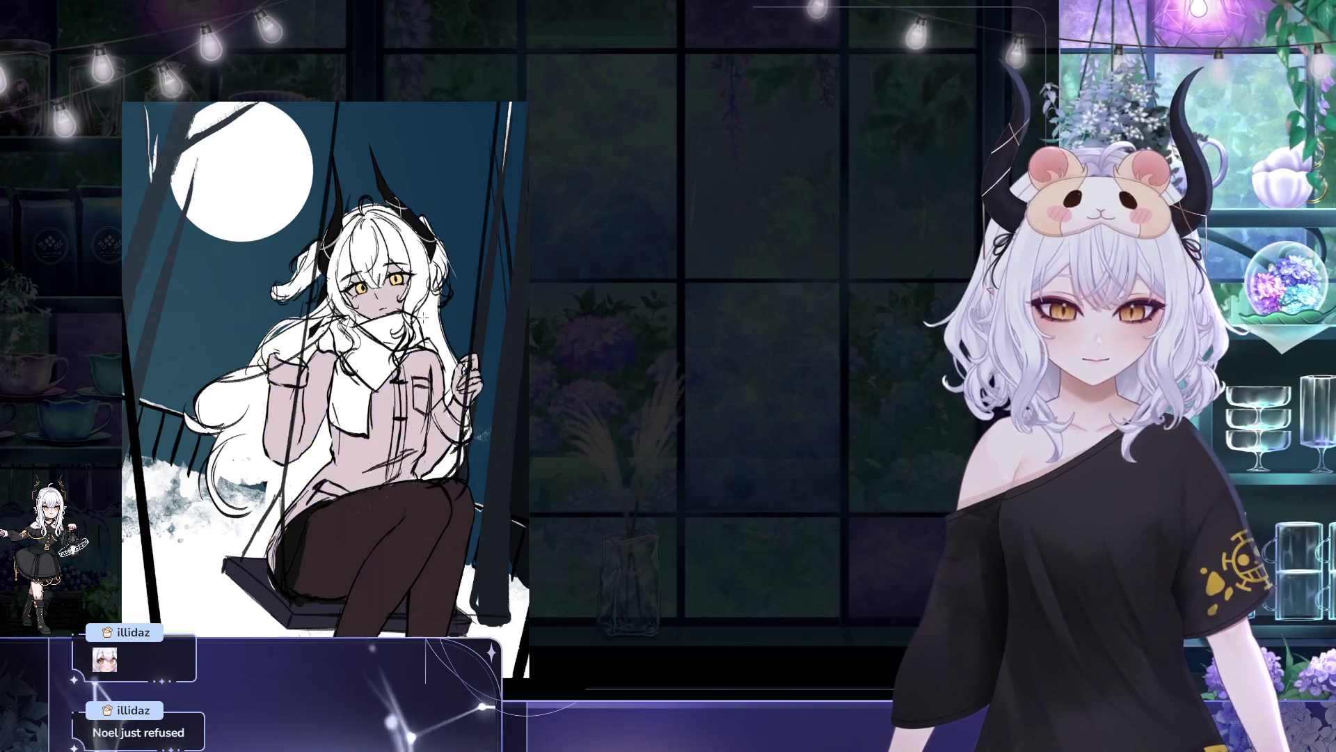
key("ctrl+z")
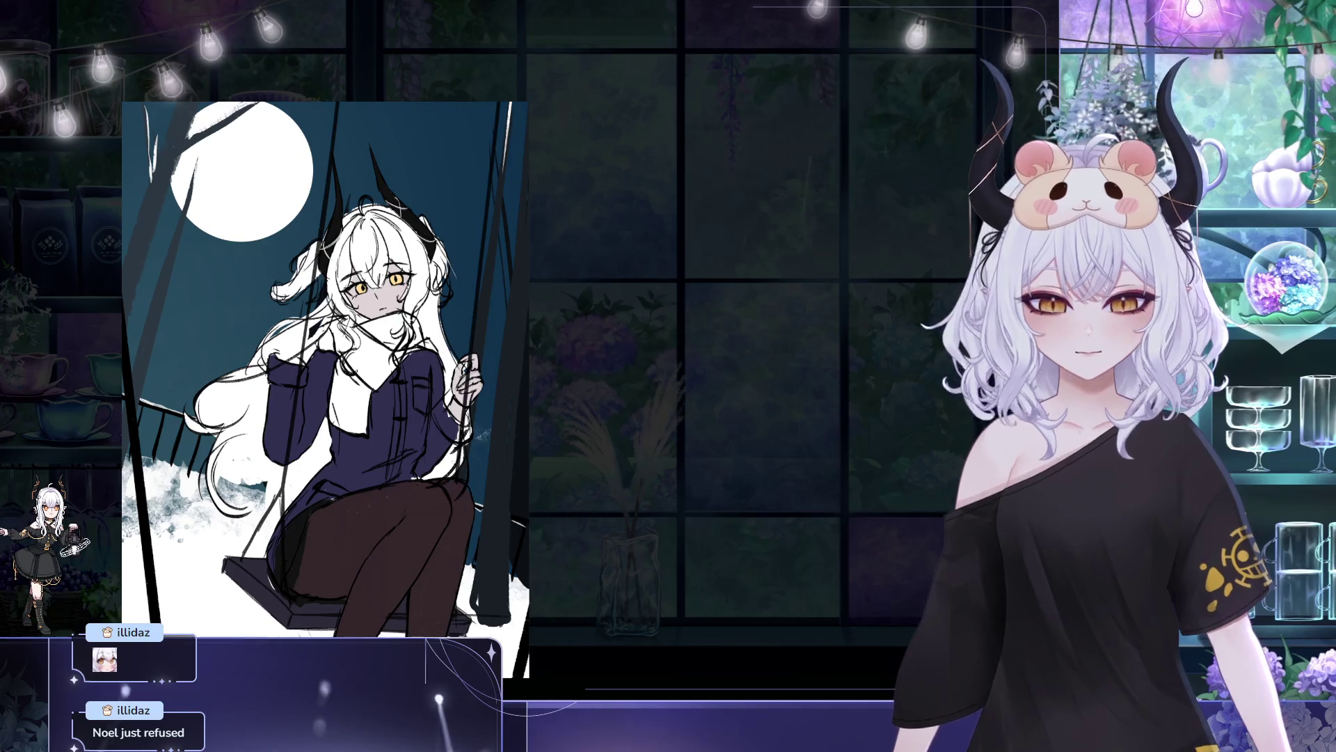
key("ctrl+y")
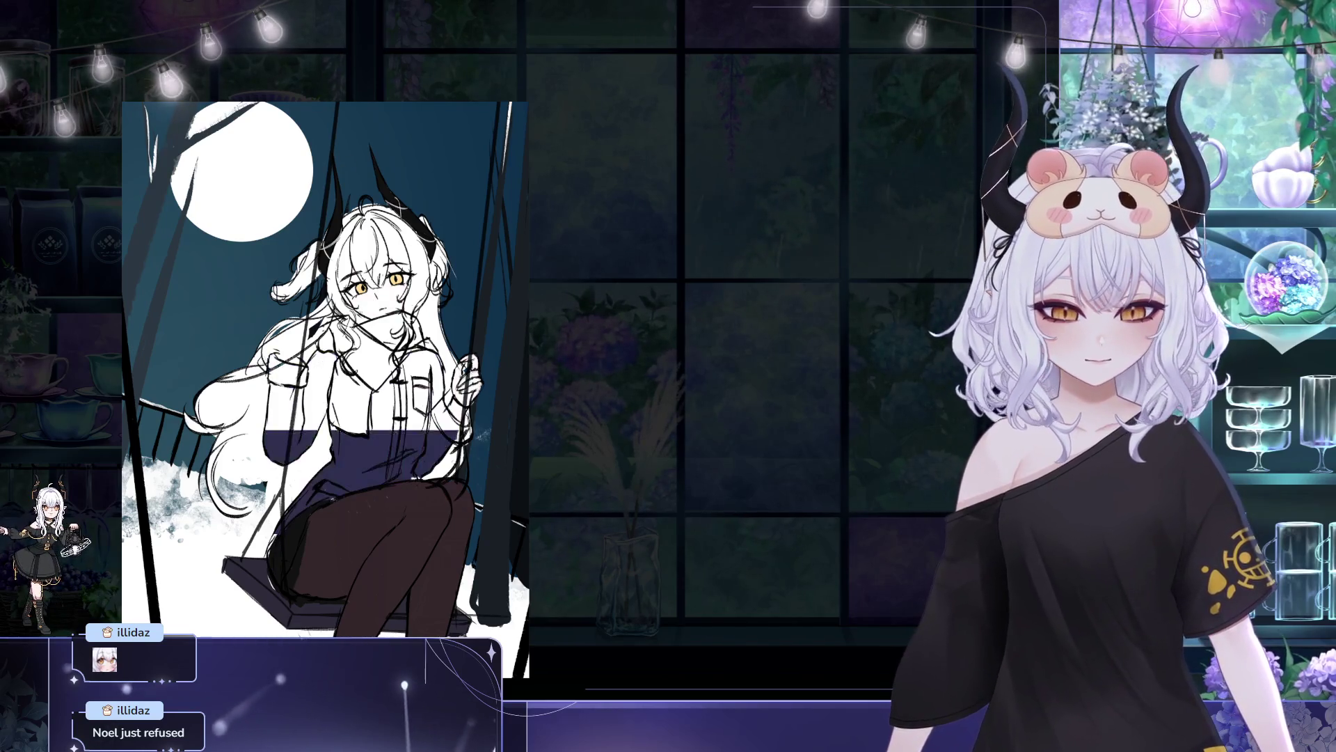
key("ctrl+z")
key("ctrl+y")
key("ctrl+z")
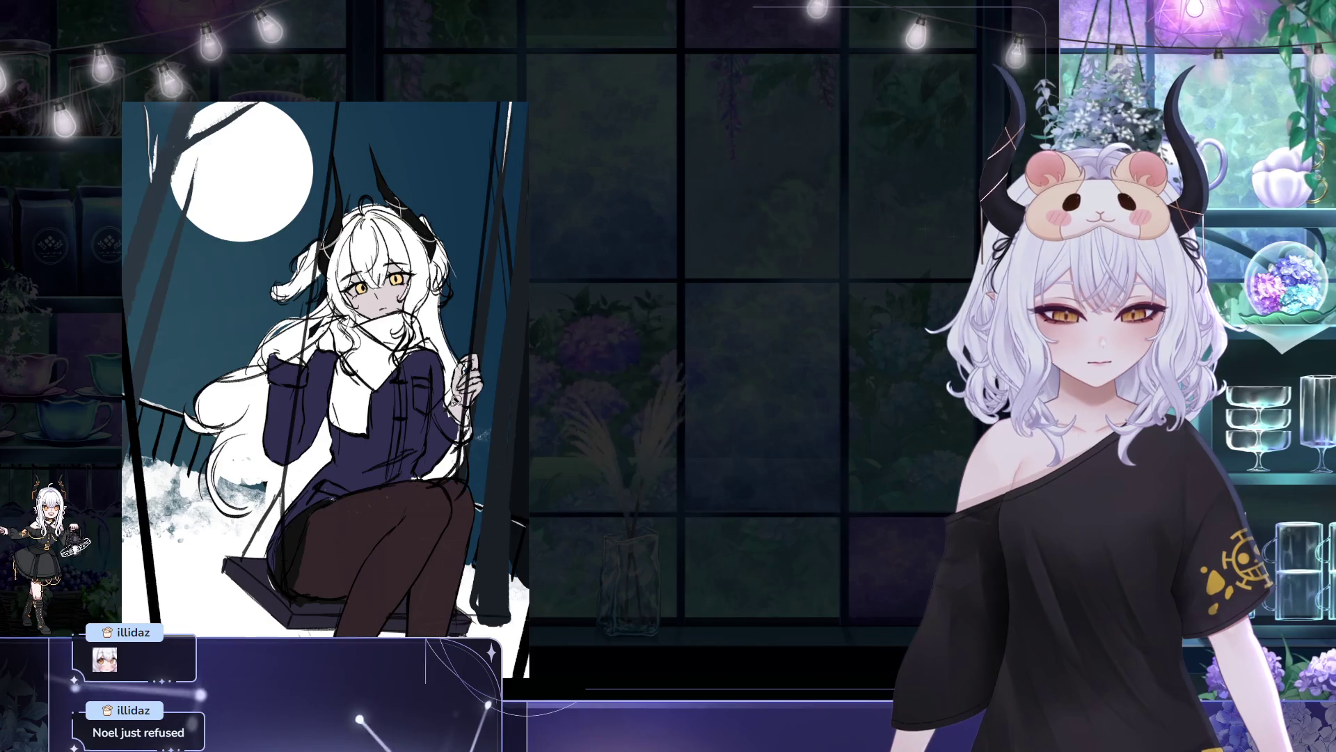
- Lasso-select the girl's head, clear the selection with Ctrl+D, then zoom out on the canvas
left_click_drag(509, 322, 381, 140)
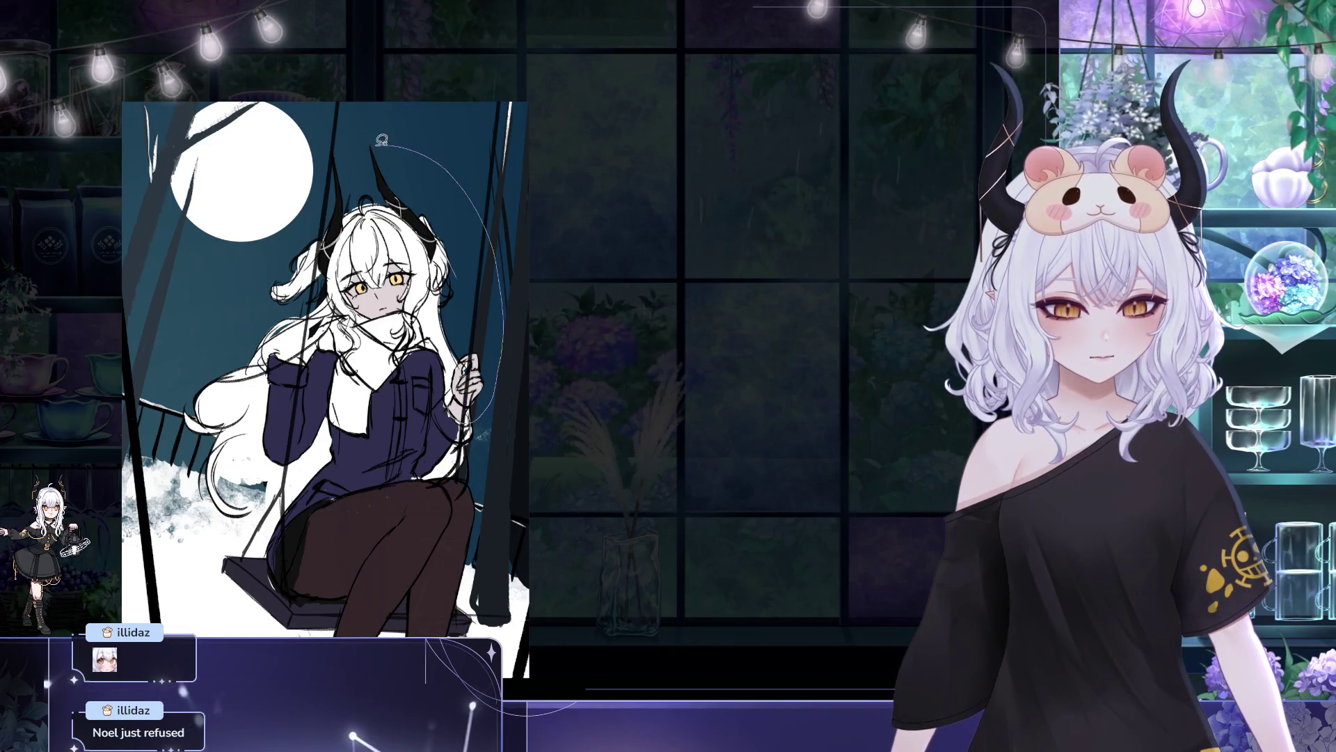
left_click_drag(378, 314, 378, 314)
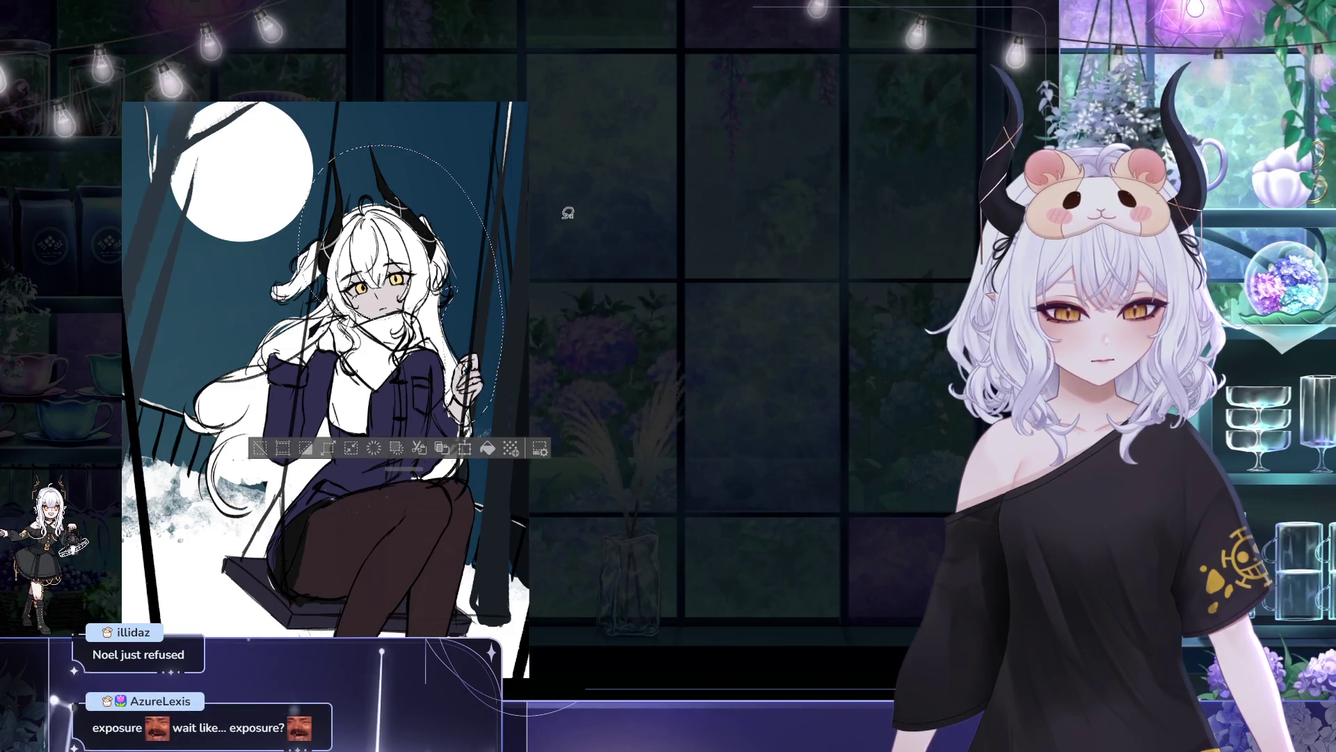
key("ctrl+d")
left_click_drag(544, 235, 543, 245)
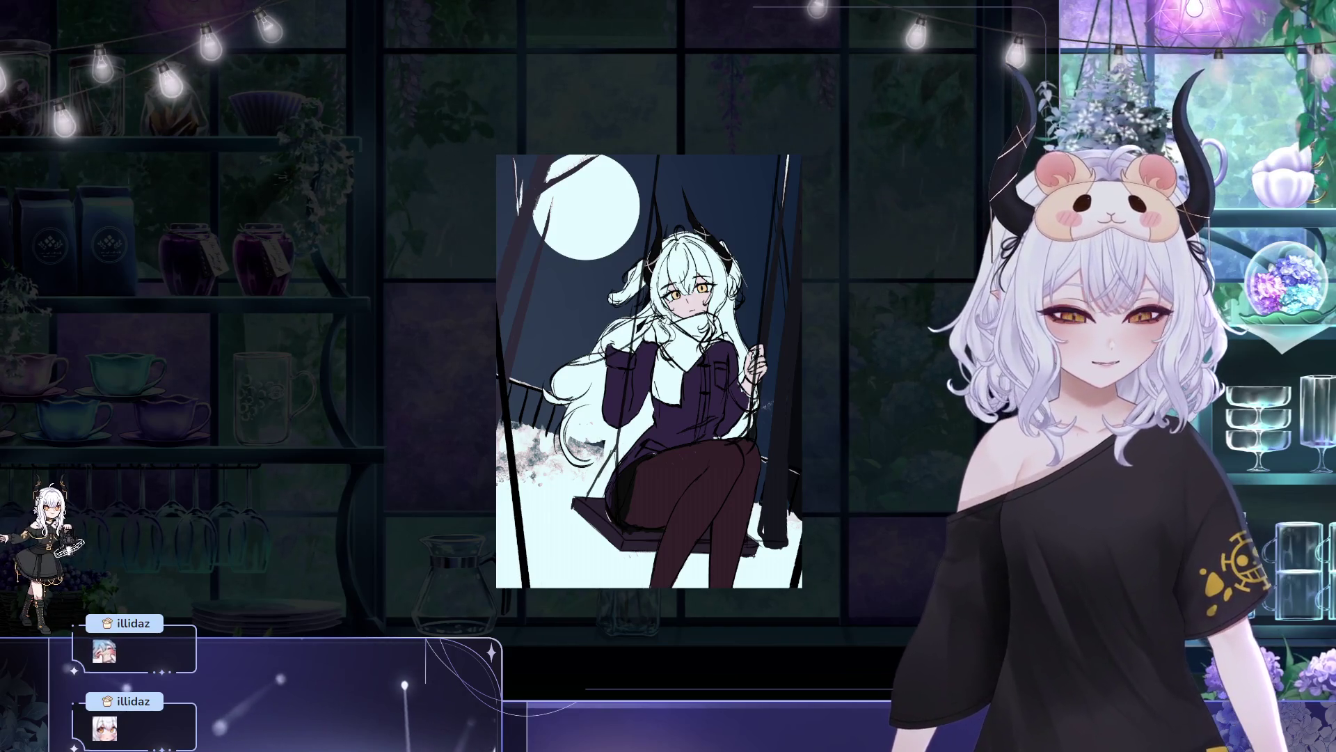
scroll(712, 215, "down", 3)
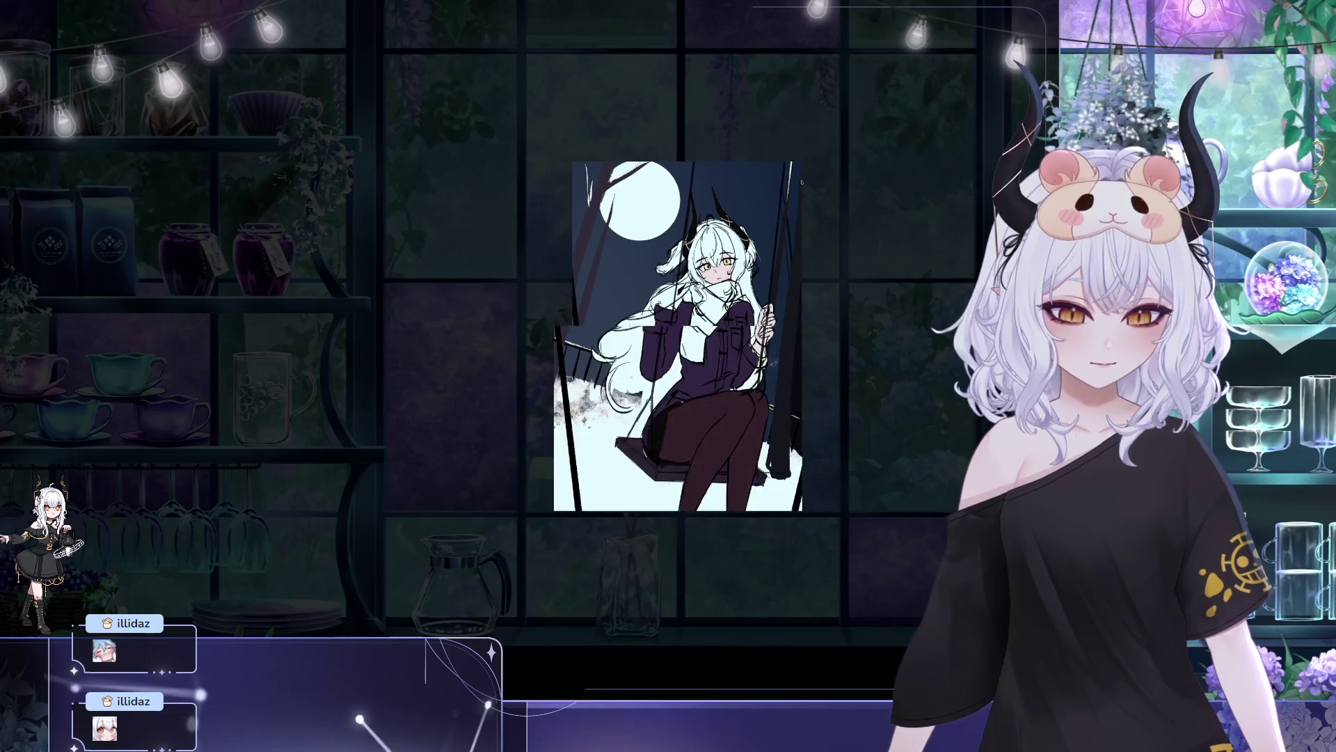
scroll(712, 214, "down", 2)
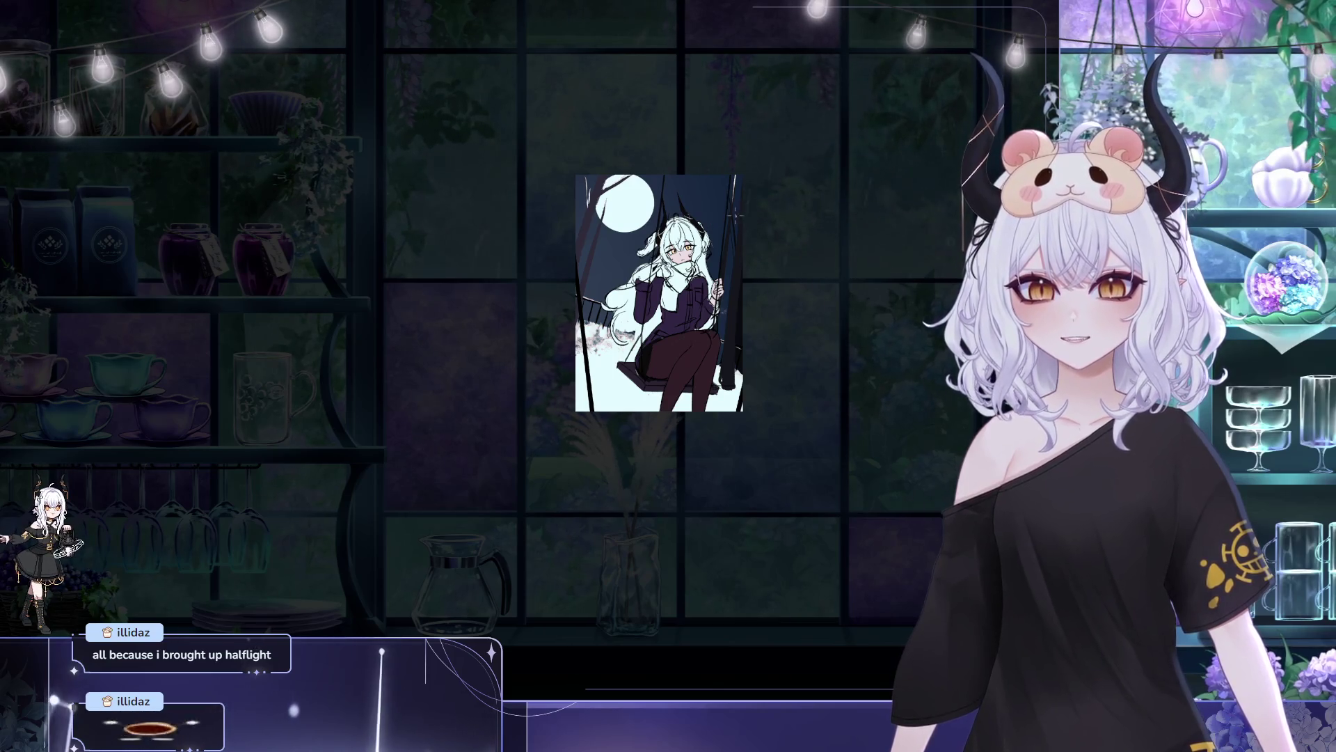
- Zoom back in on the swing illustration
scroll(664, 205, "up", 5)
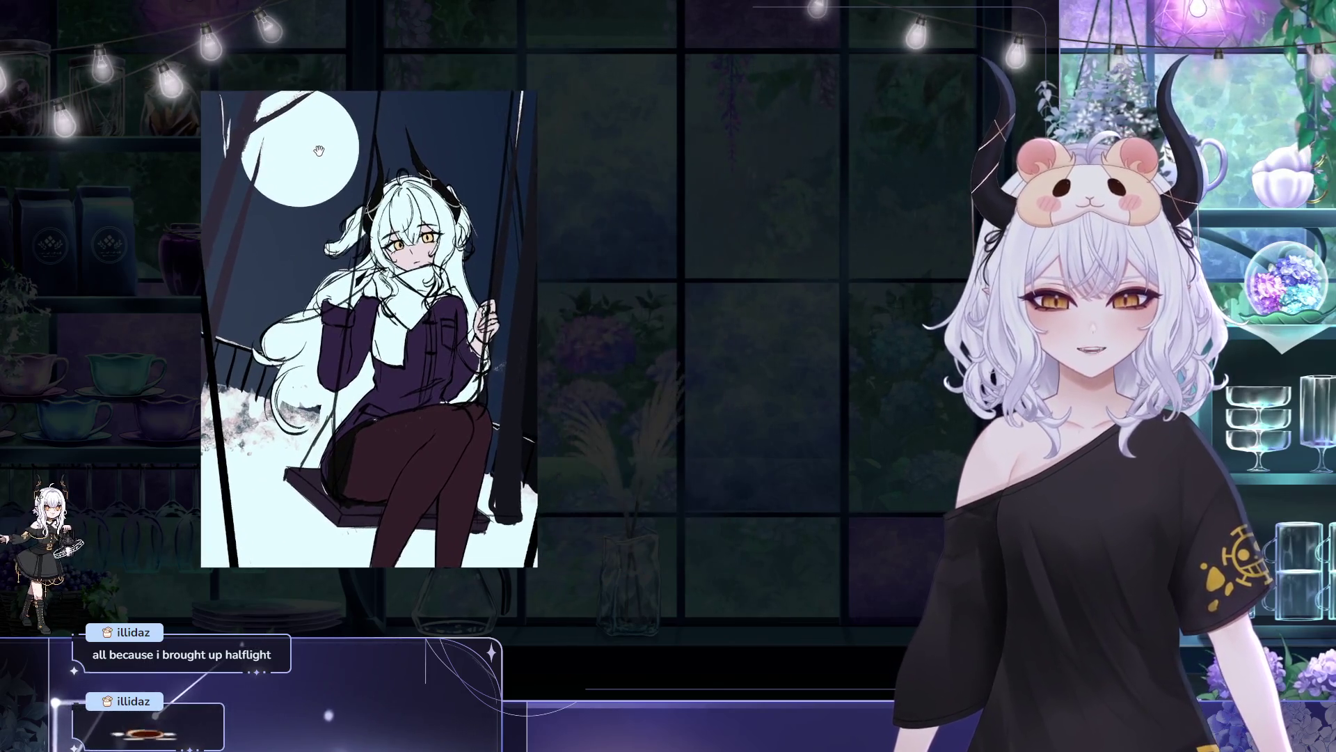
scroll(319, 151, "up", 2)
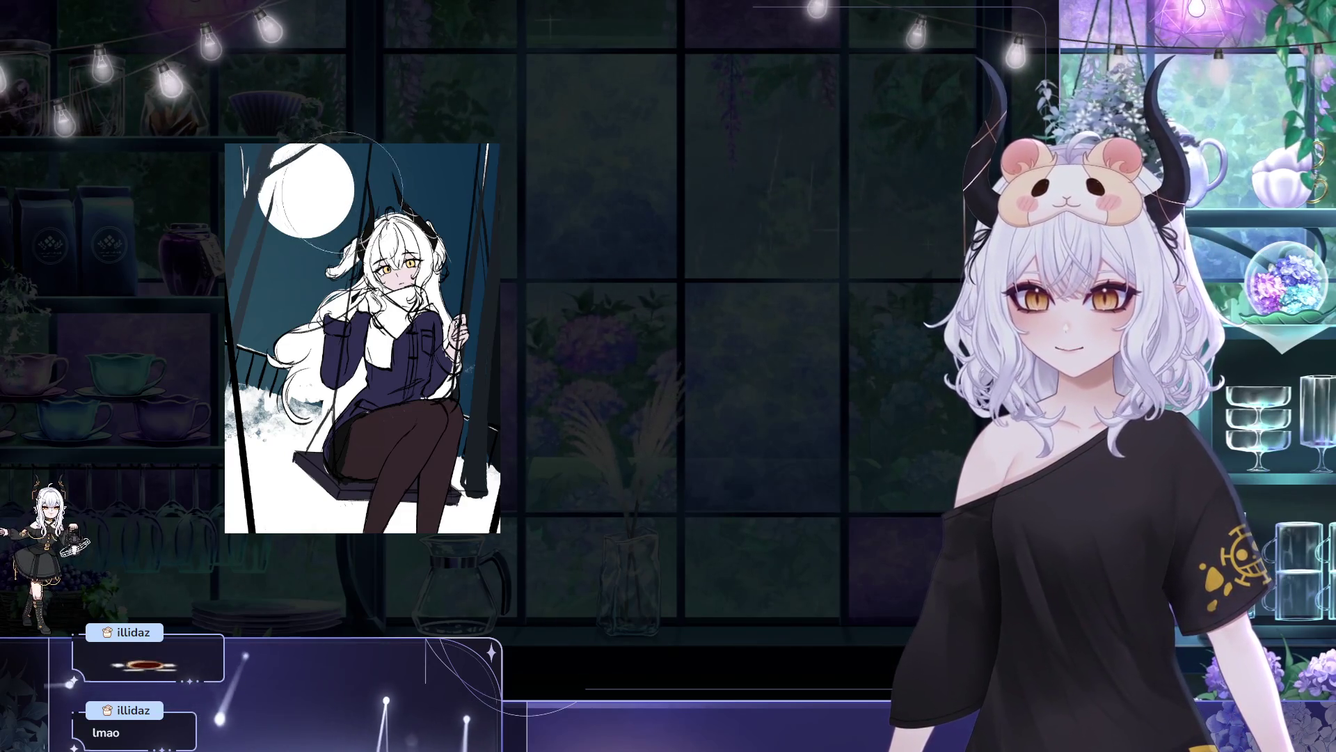
left_click_drag(302, 197, 311, 195)
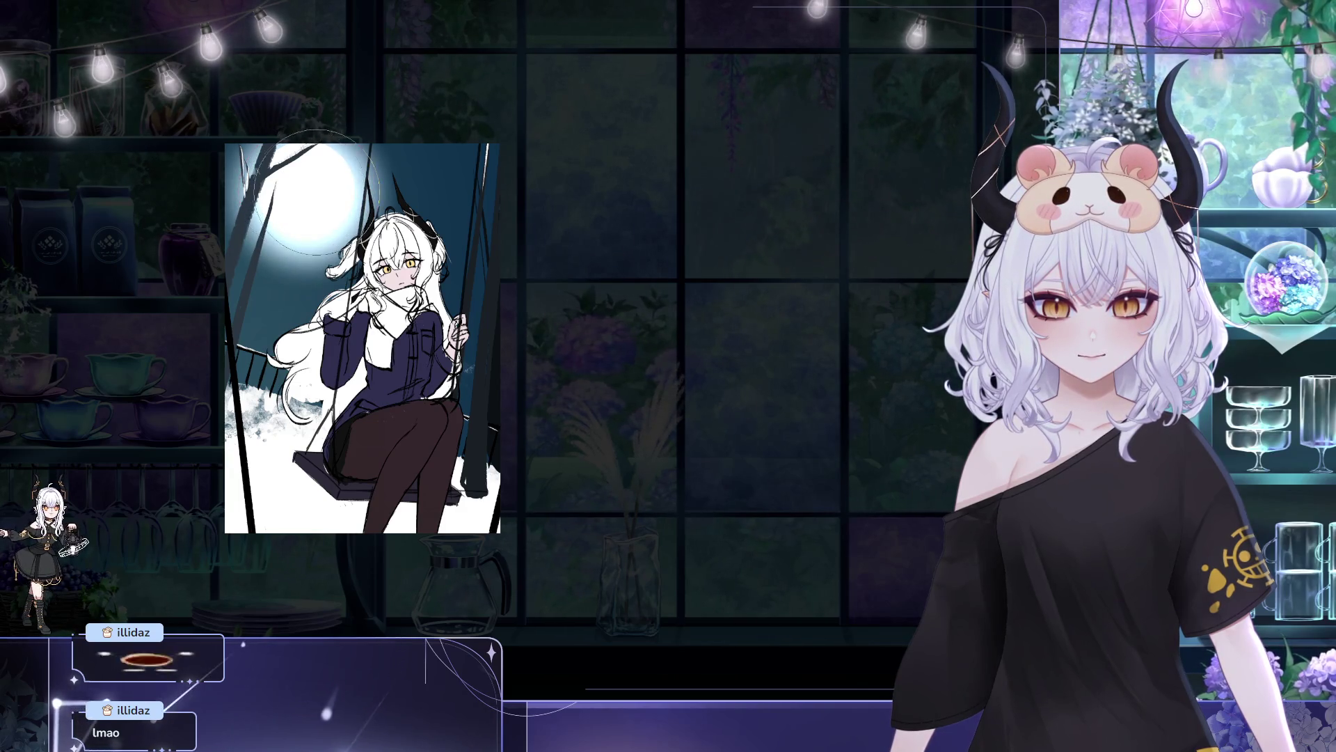
key("ctrl+z")
left_click_drag(299, 190, 306, 190)
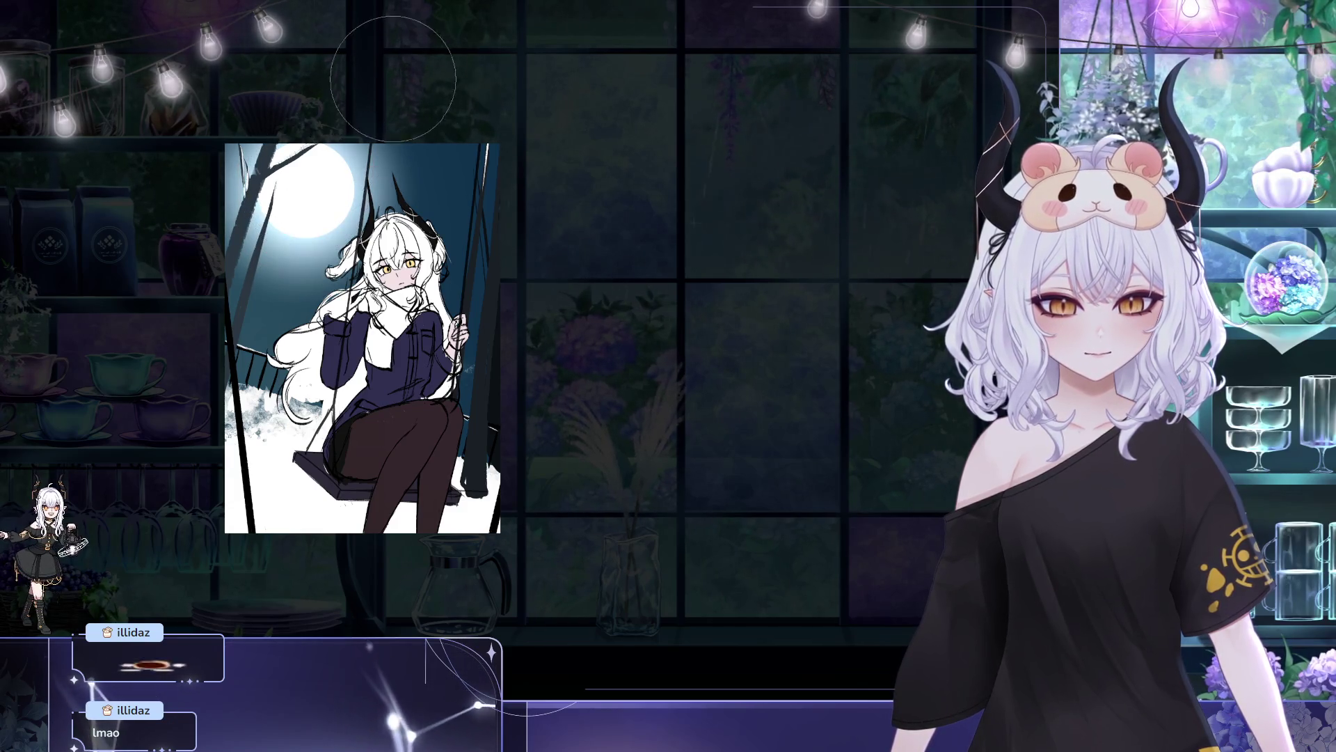
key("ctrl+z")
left_click_drag(304, 188, 306, 189)
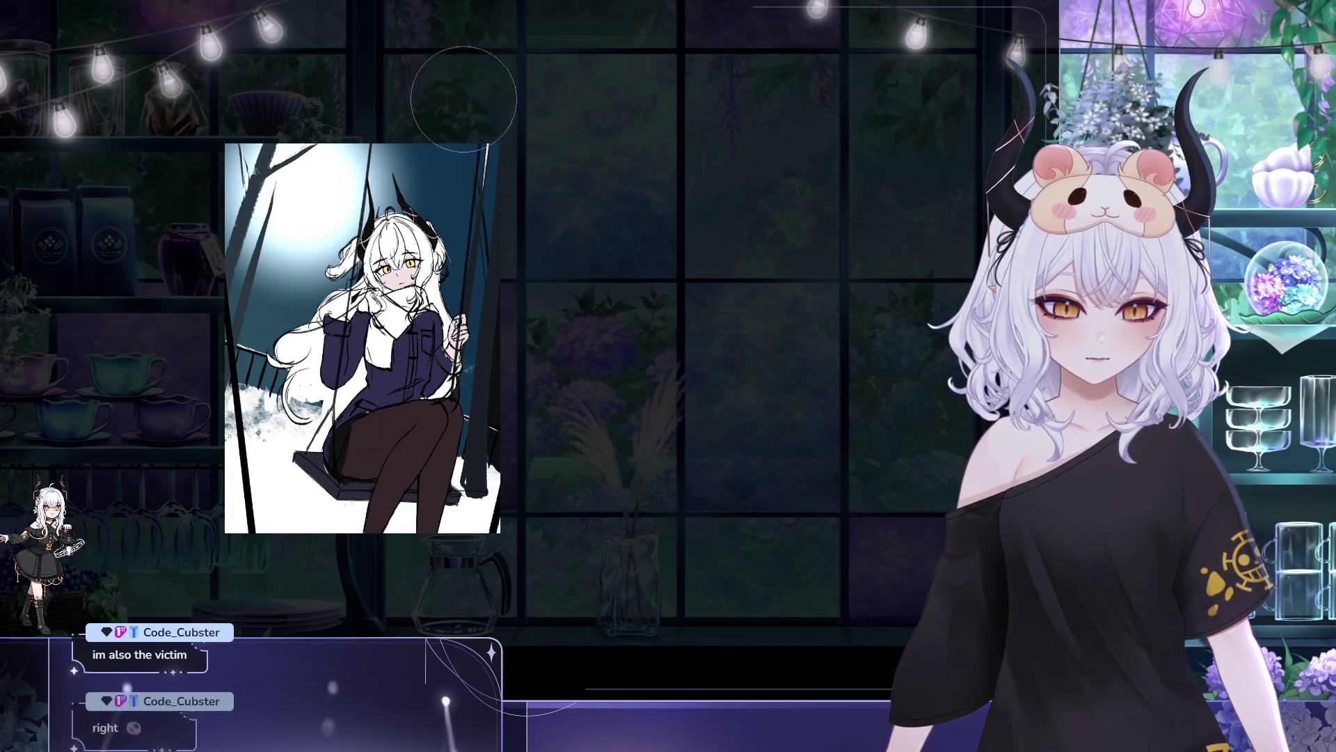
key("ctrl+z")
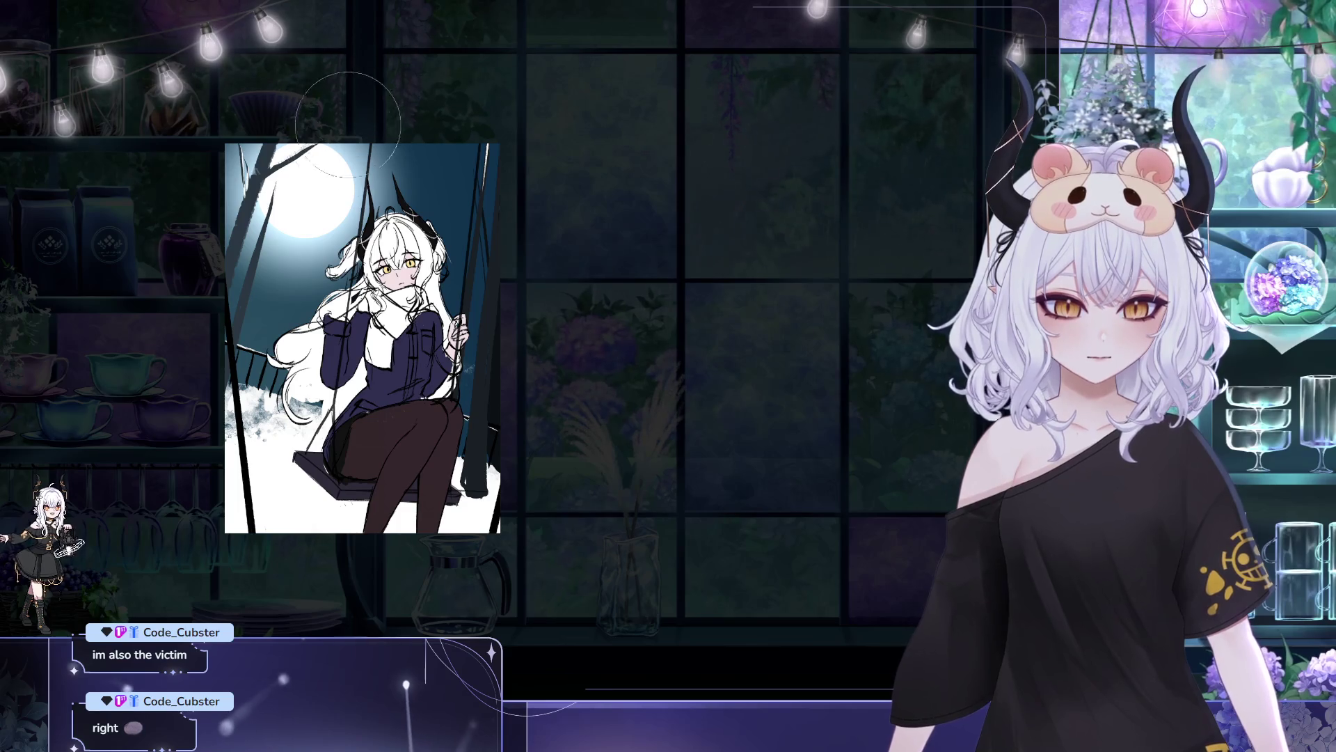
left_click_drag(303, 188, 303, 189)
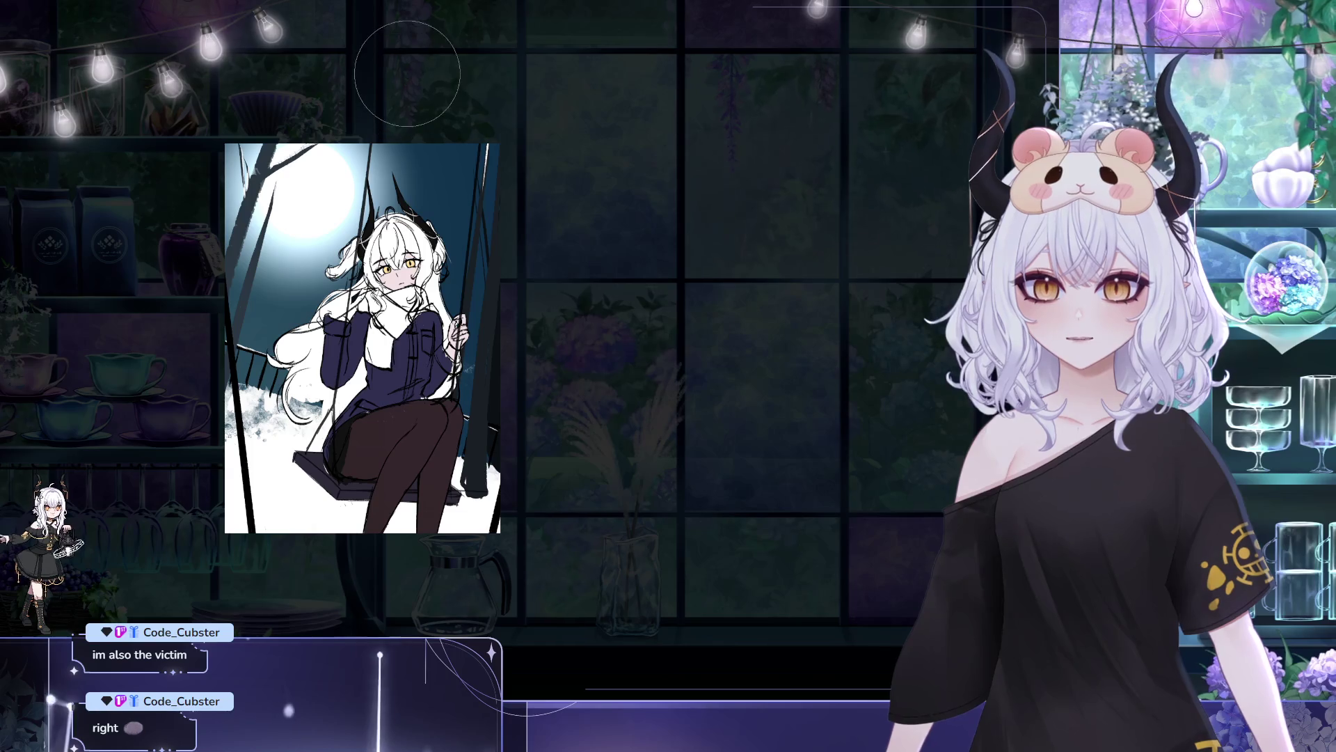
key("ctrl+z")
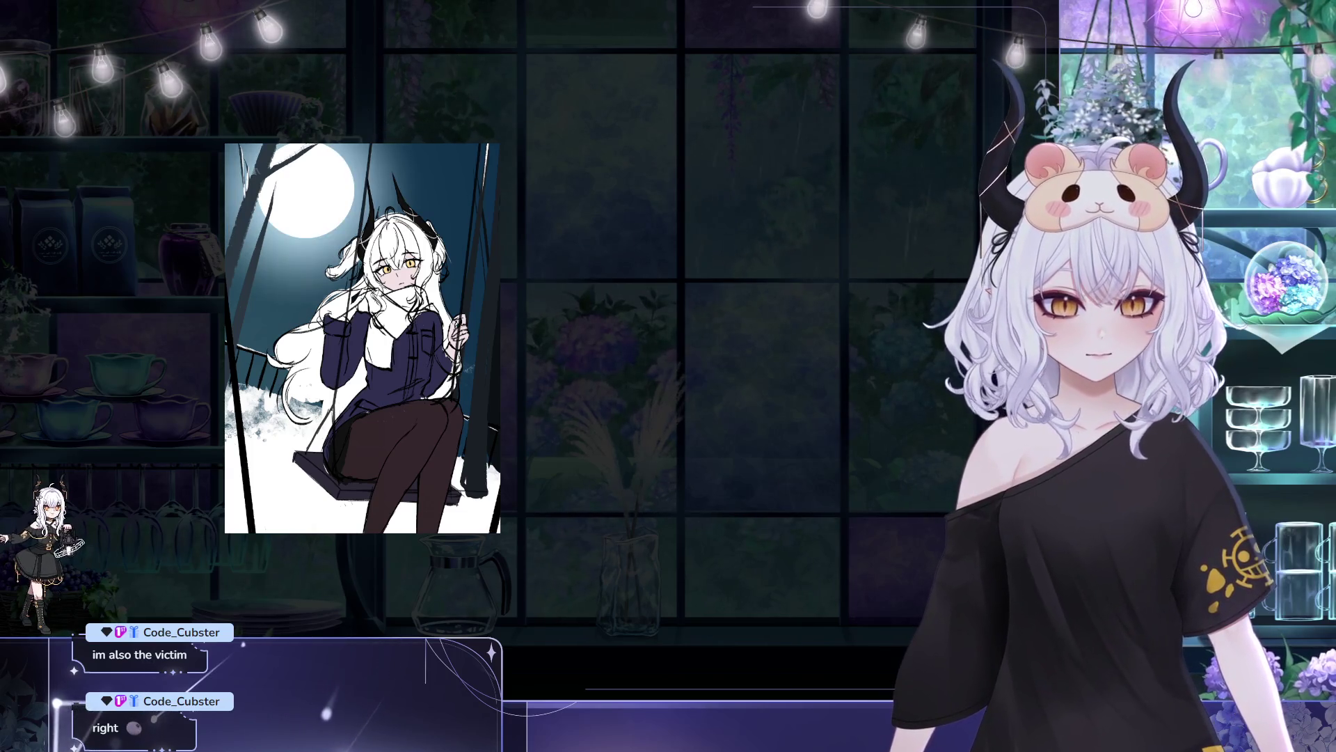
key("ctrl+y")
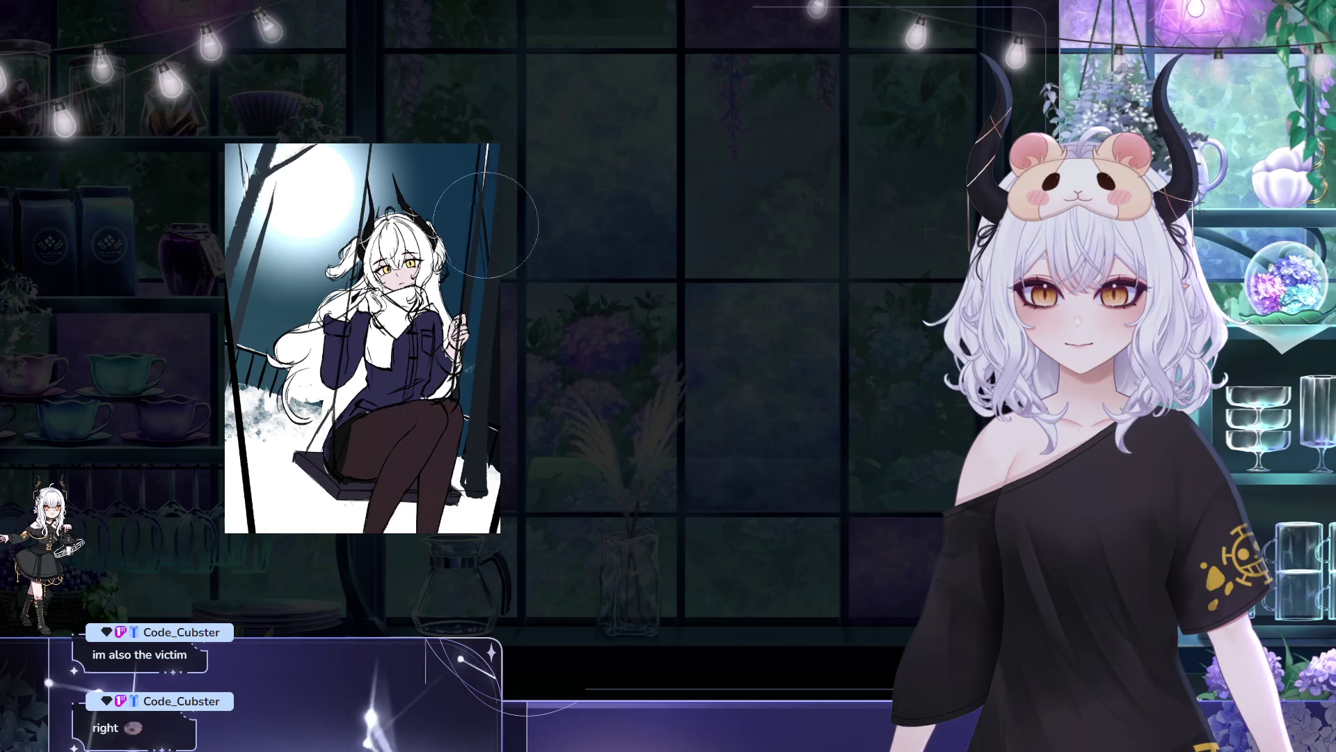
key("ctrl+z")
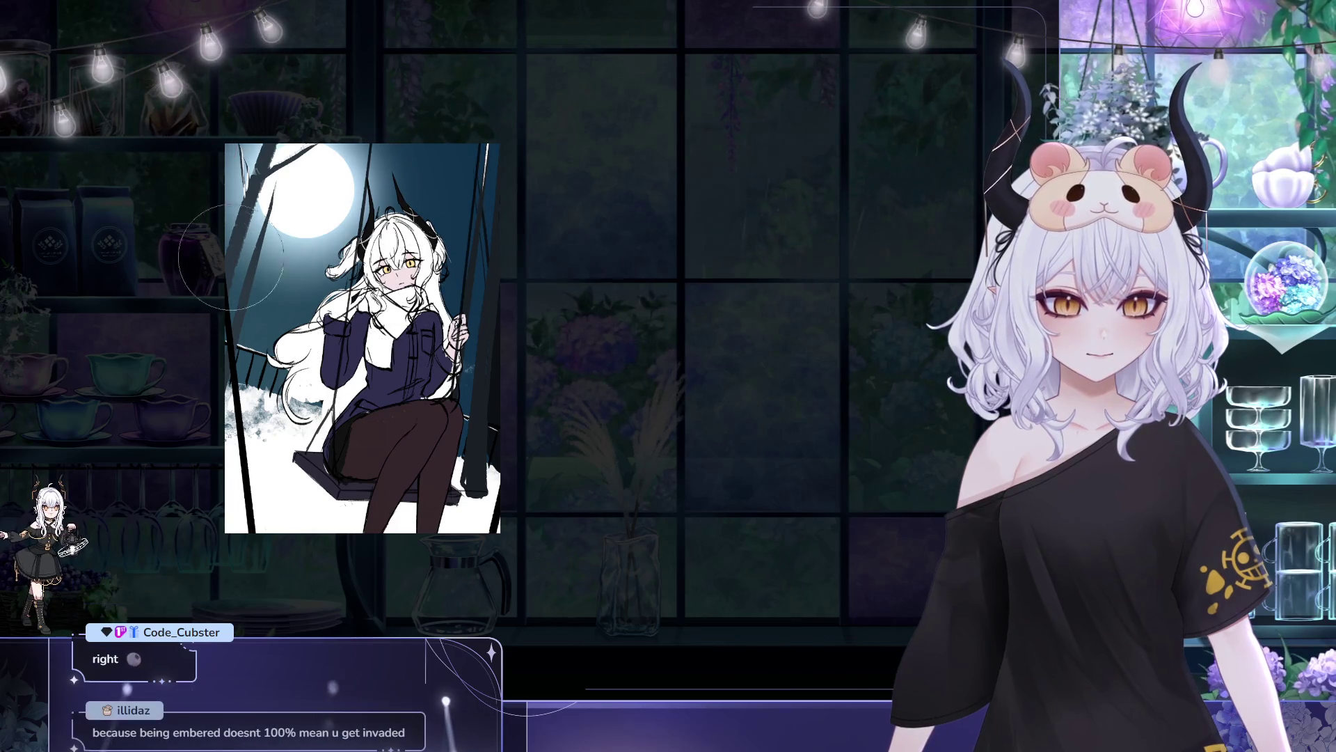
left_click_drag(649, 207, 603, 339)
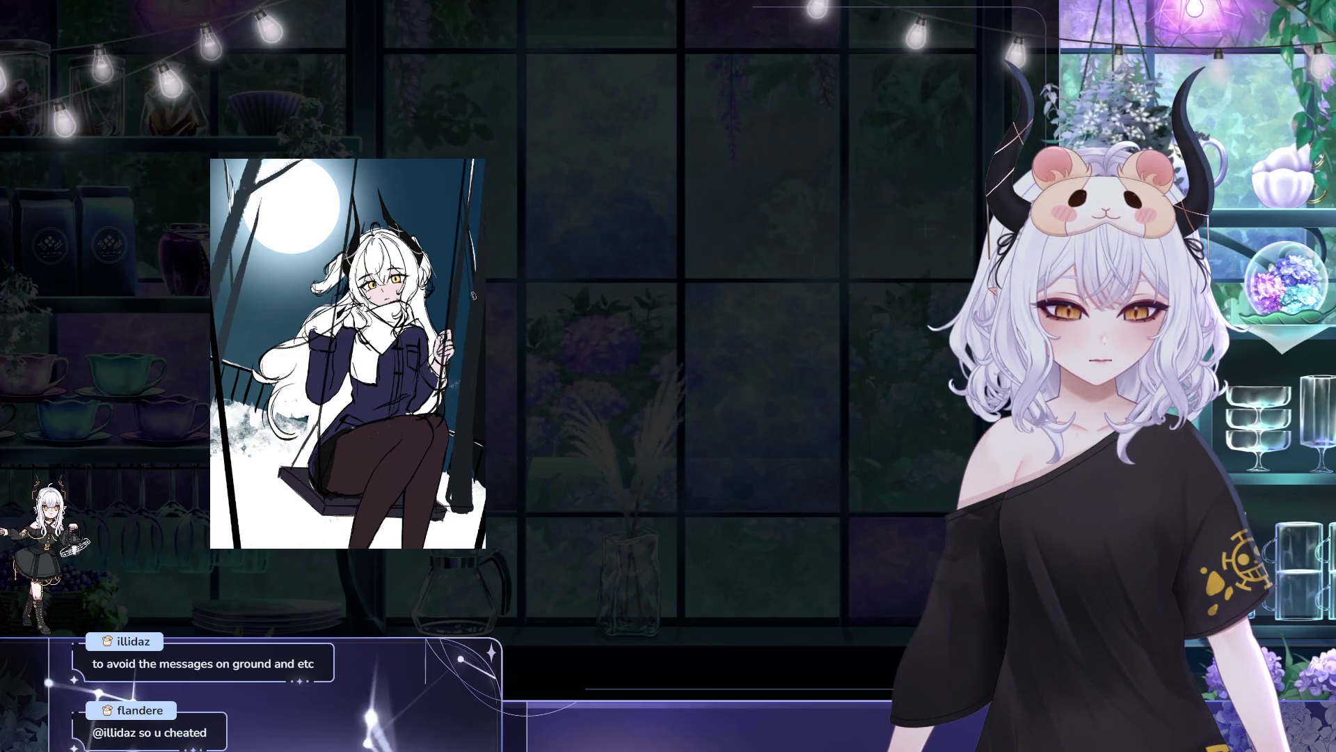
- Sample a grey from the snow and shade the snow at the swing's lower right and bottom left
left_click_drag(544, 231, 529, 244)
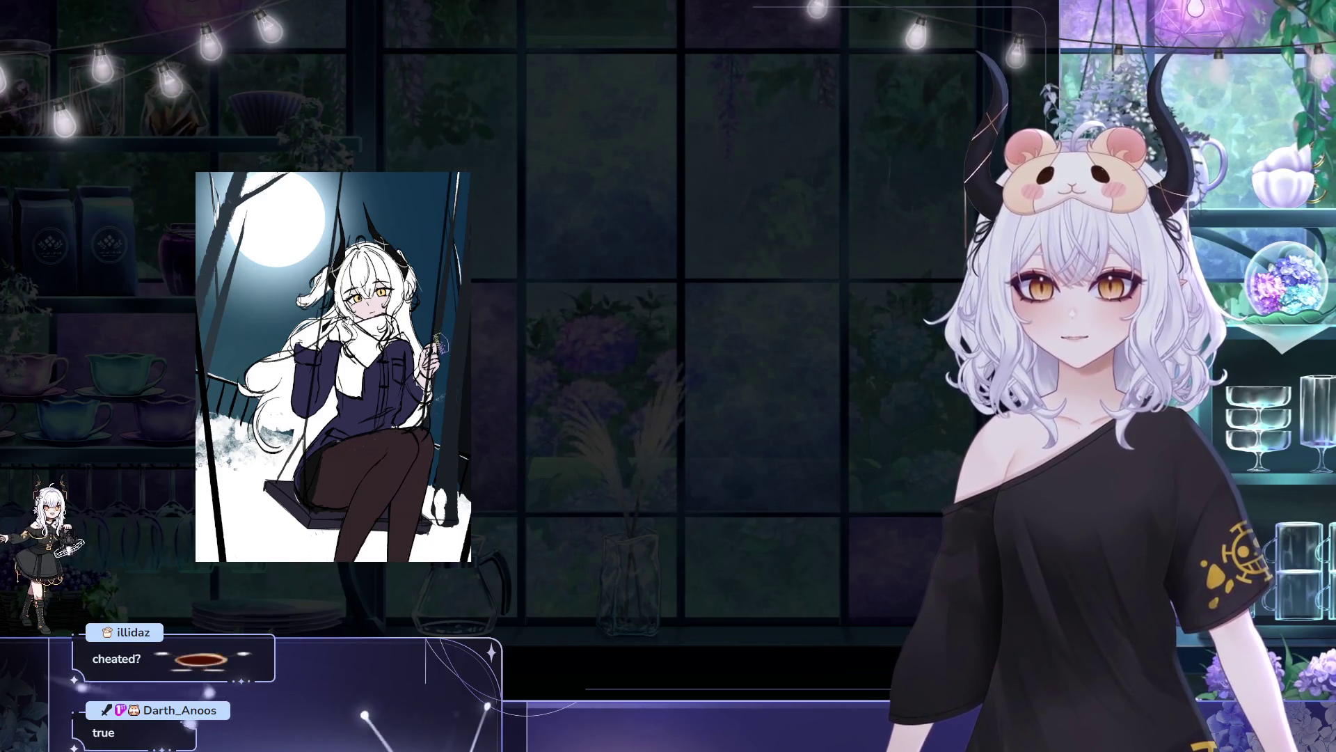
mouse_move(227, 432)
left_mouse_down()
mouse_move(245, 438)
mouse_move(228, 434)
mouse_move(250, 403)
left_mouse_up()
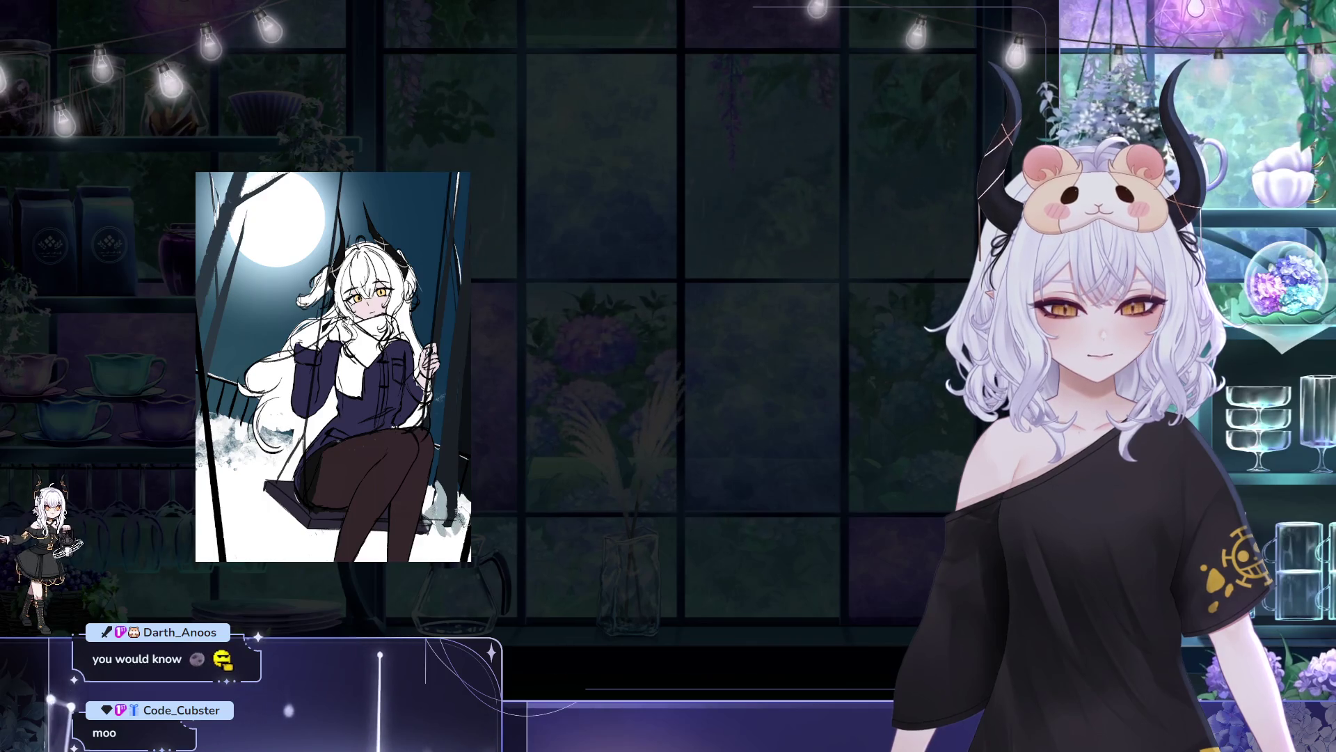
left_click_drag(466, 518, 426, 556)
left_click_drag(293, 502, 219, 546)
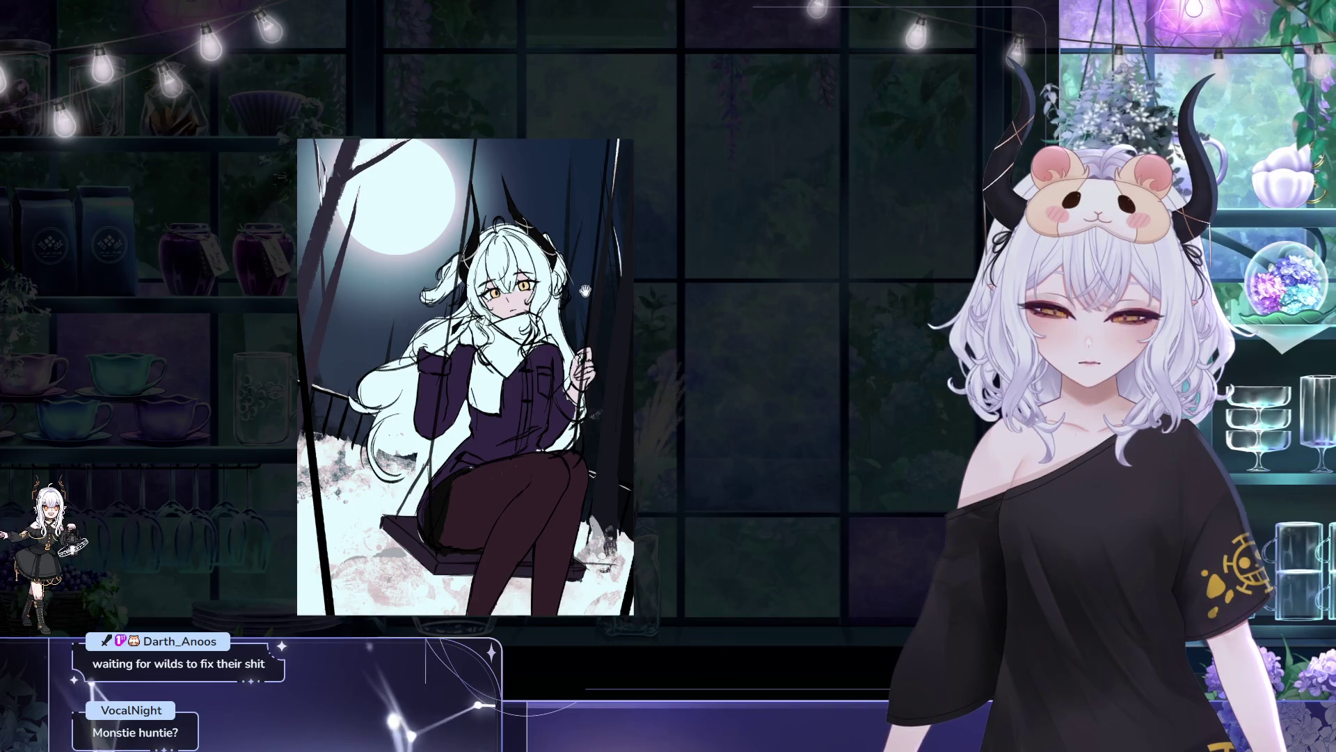
- Flip the canvas view horizontally with M, zooming in and out to check the drawing
scroll(587, 290, "up", 2)
scroll(594, 301, "down", 3)
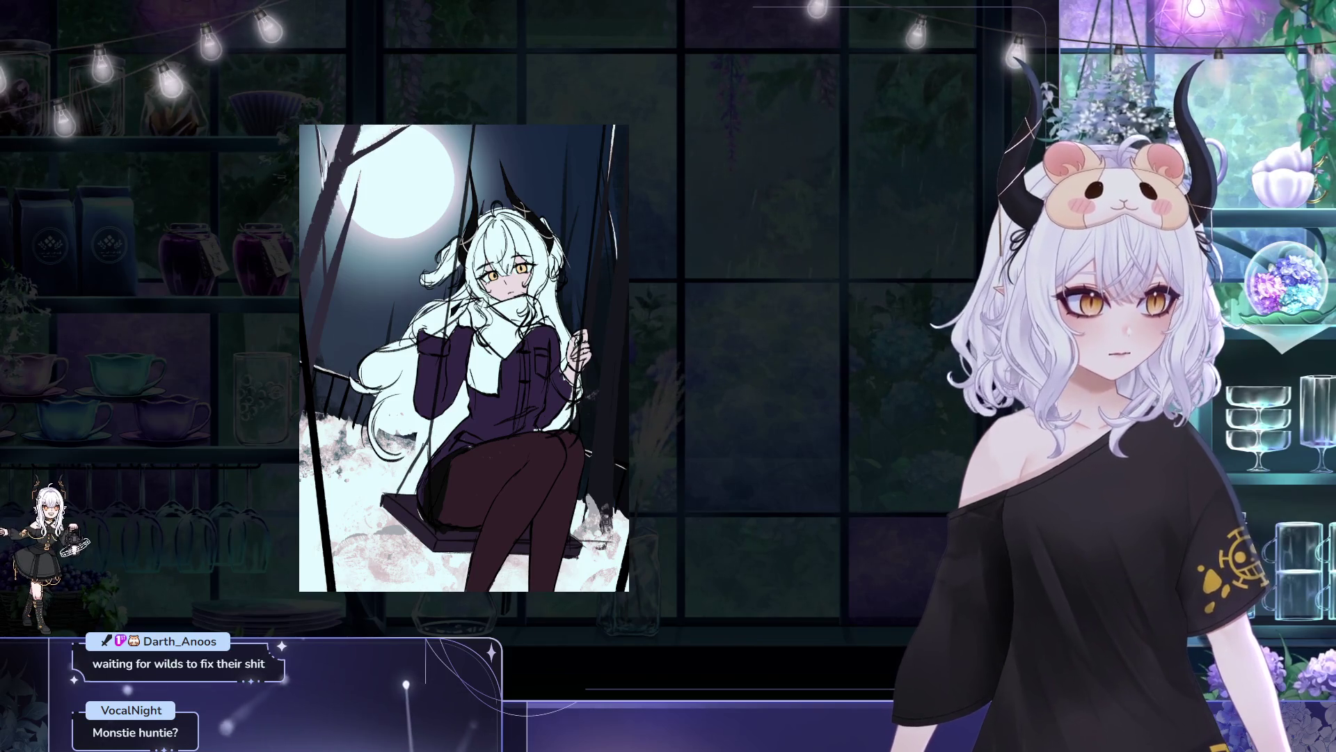
key("m")
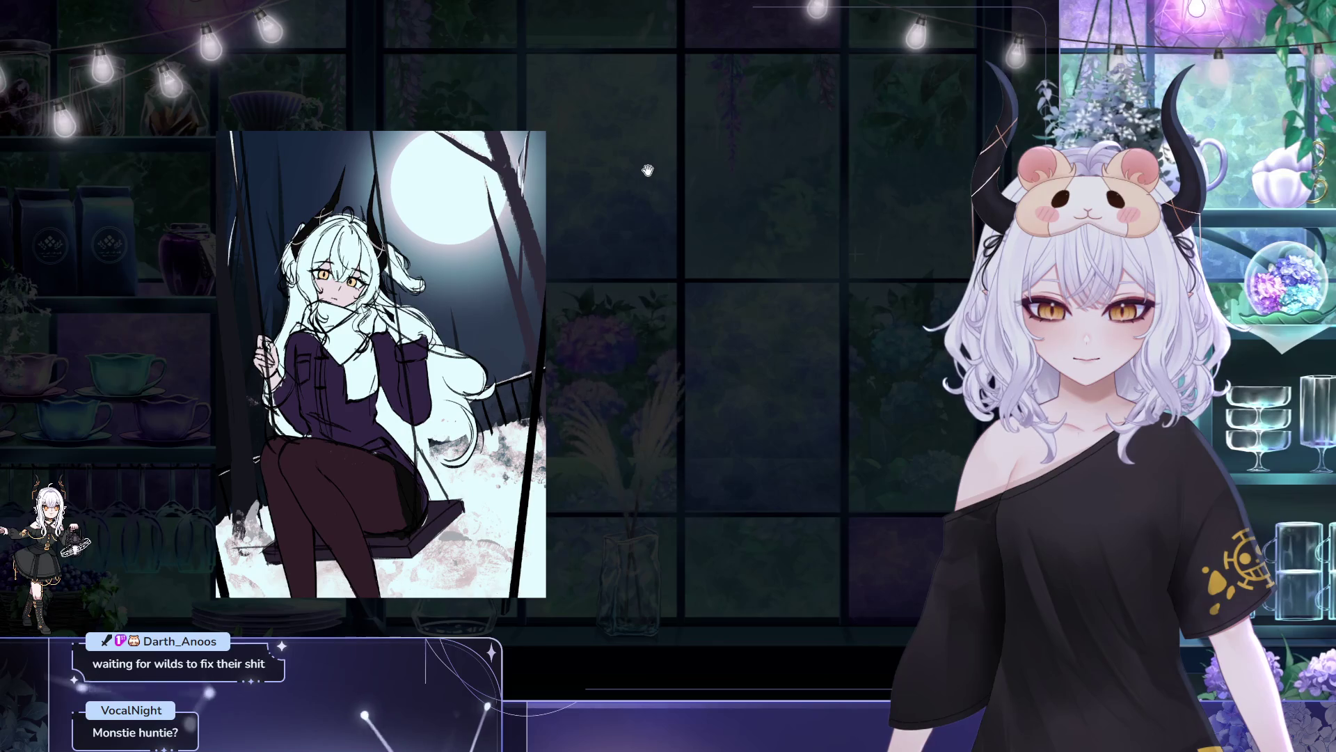
scroll(459, 171, "up", 2)
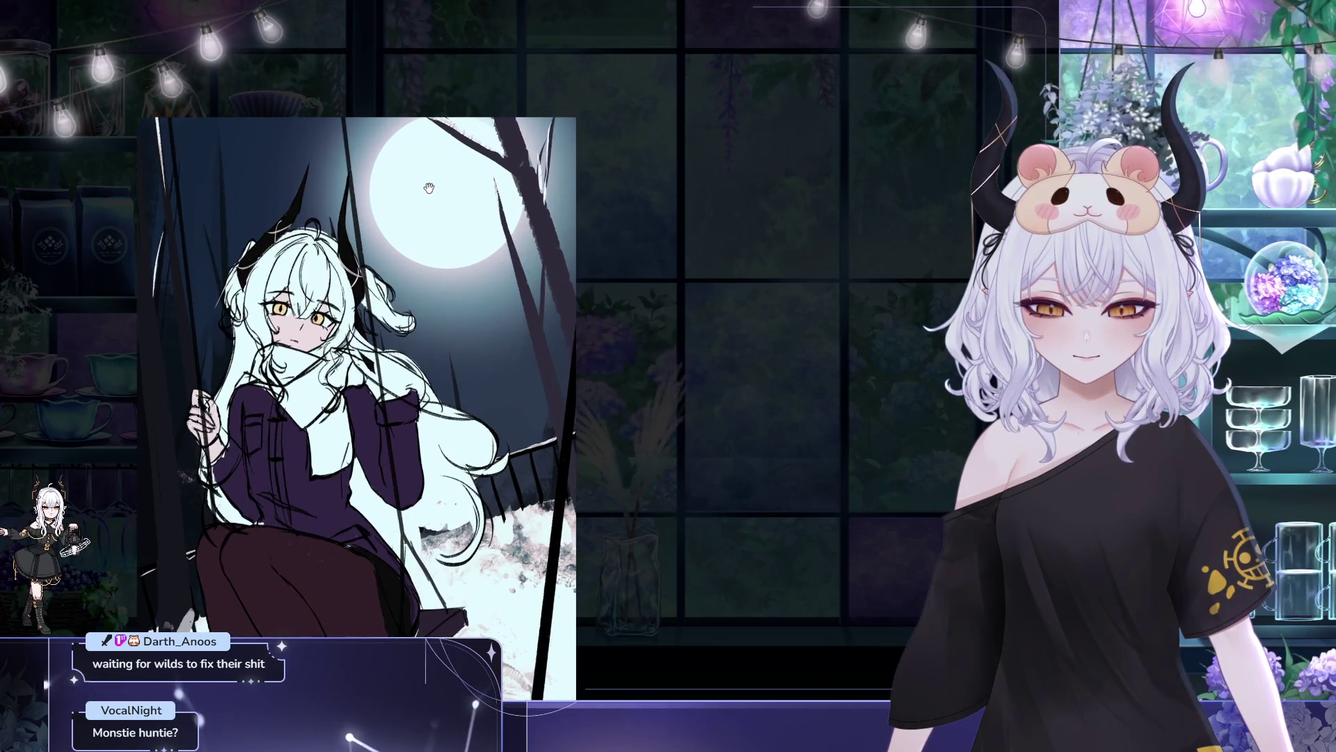
scroll(418, 201, "down", 1)
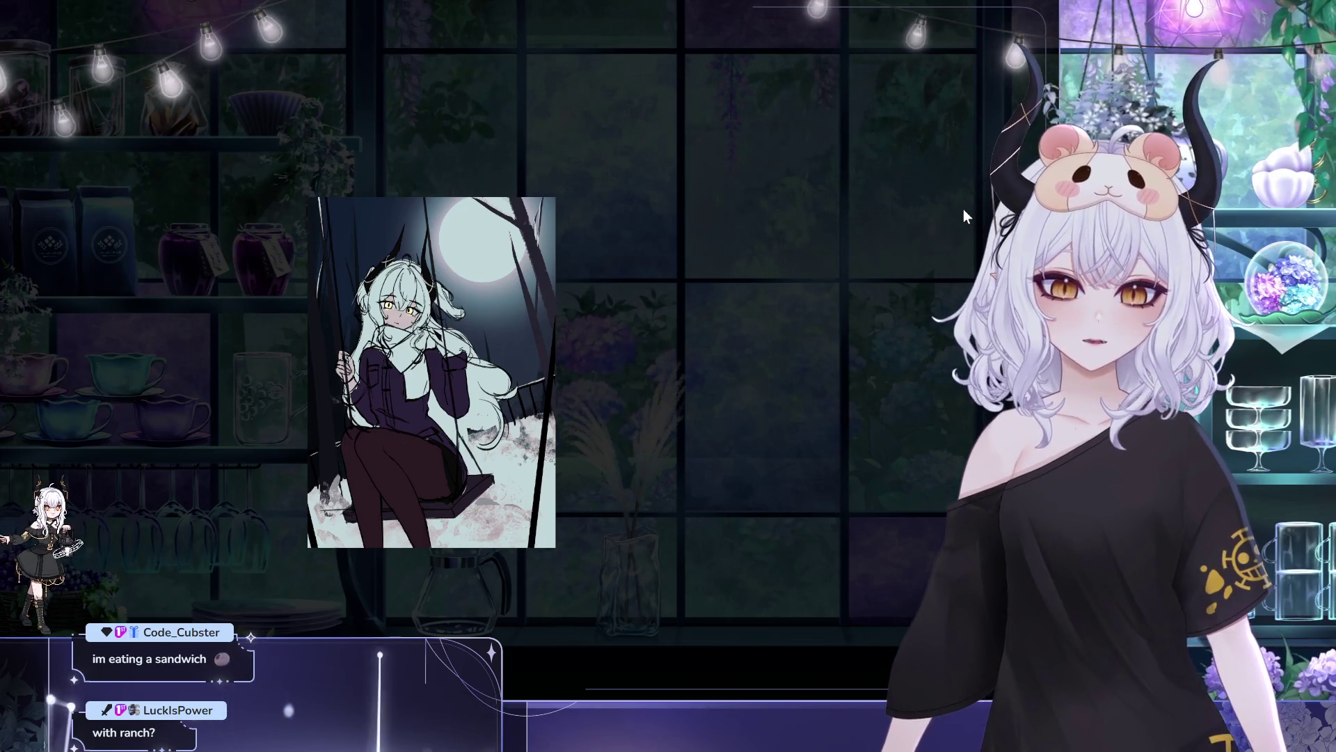
- Zoom in on the swing illustration in the image viewer
scroll(604, 385, "up", 2)
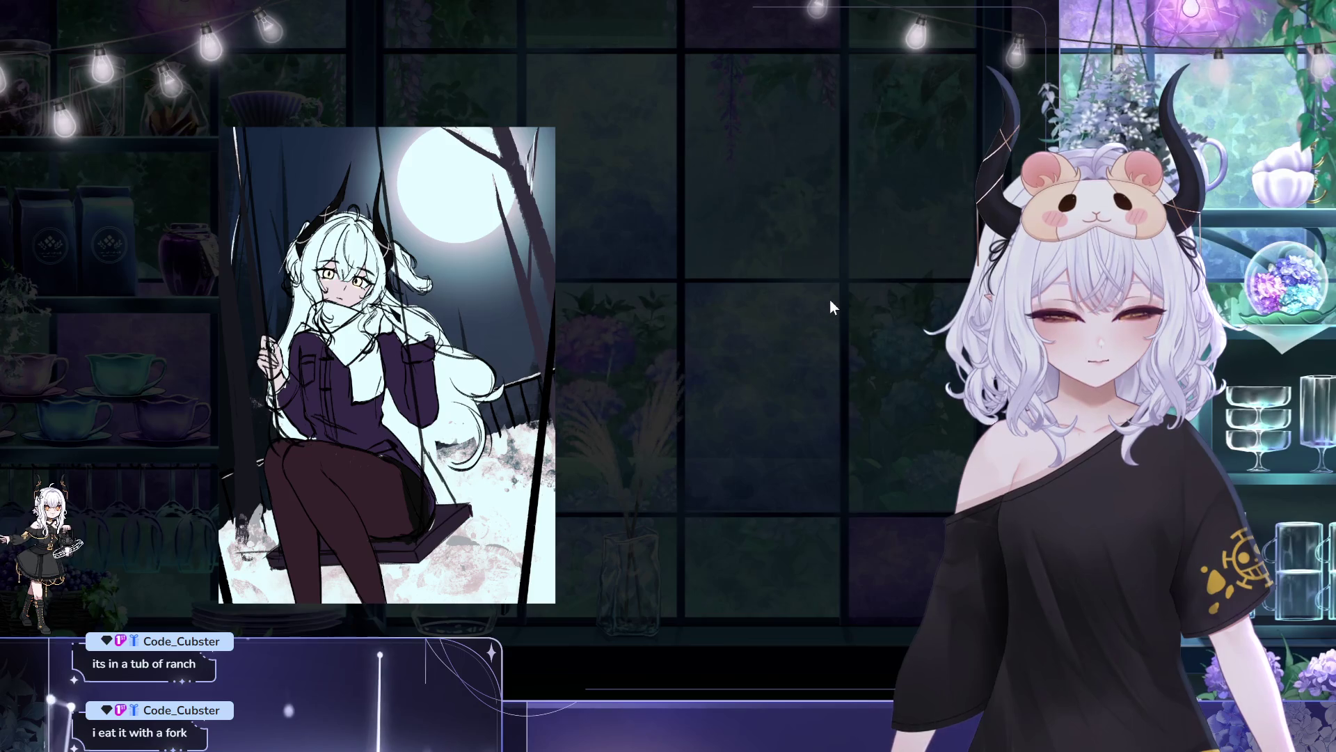
scroll(497, 158, "down", 3)
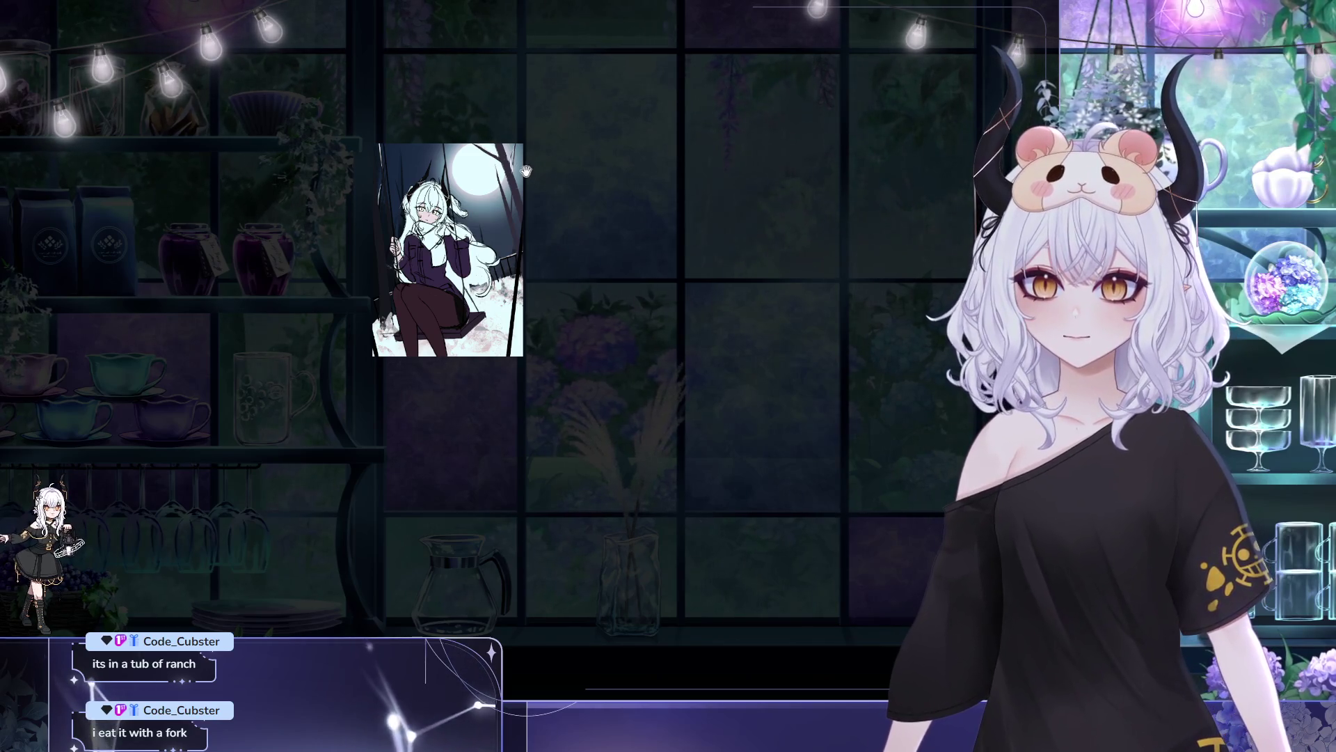
scroll(569, 115, "up", 3)
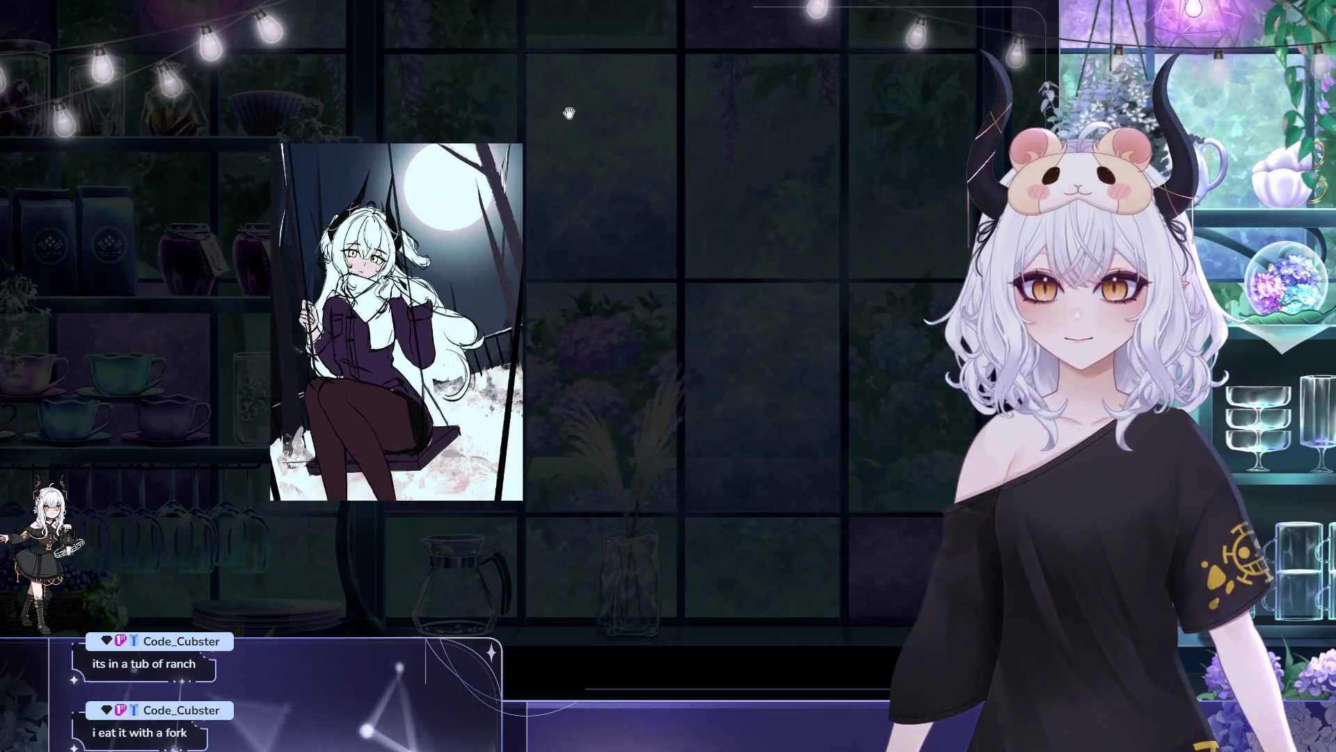